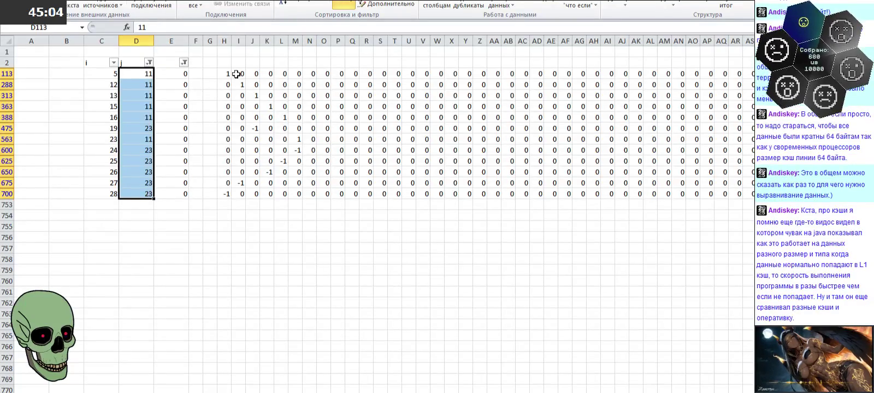
- Enter the value 9 in M2 and in H2 through L2 above the matrix columns
{"action": "left_click", "coordinate": [298, 63]}
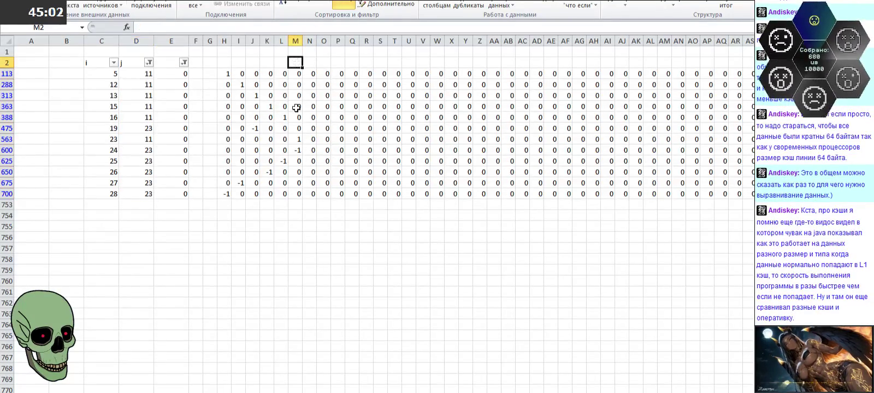
{"action": "type", "text": "9"}
{"action": "key", "text": "Left"}
{"action": "key", "text": "Left"}
{"action": "key", "text": "Left"}
{"action": "key", "text": "9"}
{"action": "key", "text": "Tab"}
{"action": "key", "text": "9"}
{"action": "key", "text": "Tab"}
{"action": "key", "text": "9"}
{"action": "key", "text": "Tab"}
{"action": "key", "text": "9"}
{"action": "key", "text": "Tab"}
{"action": "key", "text": "9"}
{"action": "key", "text": "Tab"}
{"action": "key", "text": "Tab"}
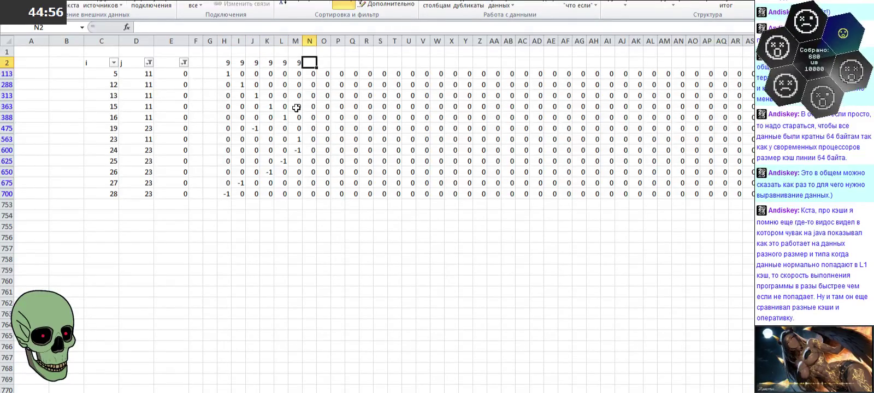
- Filter column j to show only the rows where j is 12 or 18, excluding 11 and 23
{"action": "left_click", "coordinate": [148, 63]}
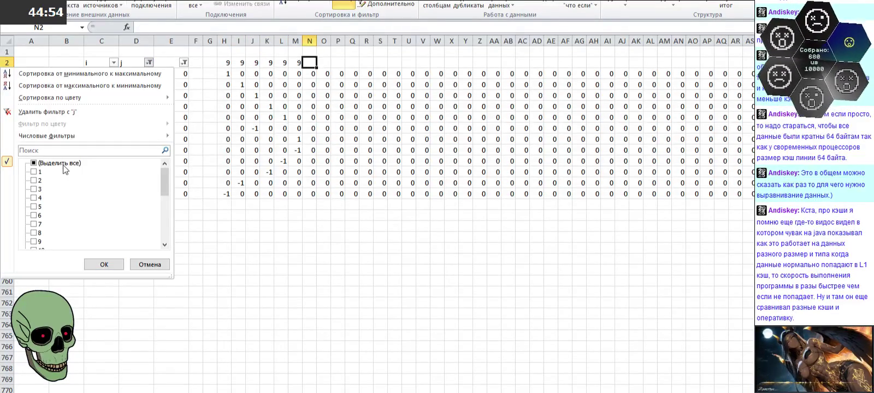
{"action": "mouse_move", "coordinate": [164, 182]}
{"action": "left_mouse_down"}
{"action": "mouse_move", "coordinate": [169, 232]}
{"action": "mouse_move", "coordinate": [168, 210]}
{"action": "left_mouse_up"}
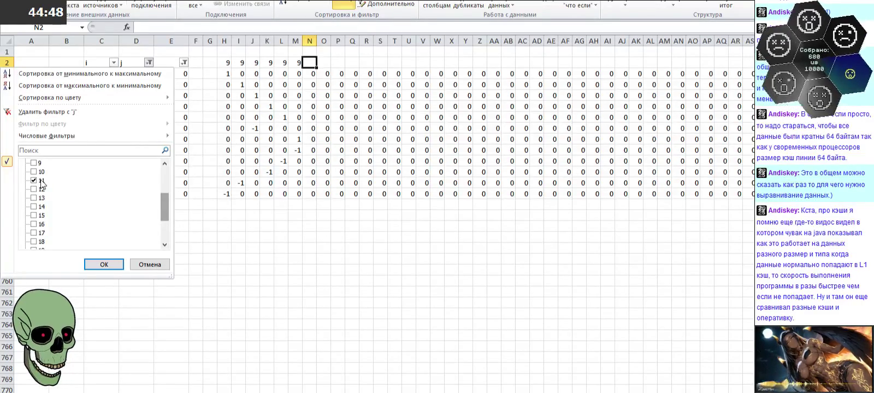
{"action": "left_click", "coordinate": [41, 182]}
{"action": "scroll", "coordinate": [44, 197], "scroll_direction": "down", "scroll_amount": 2}
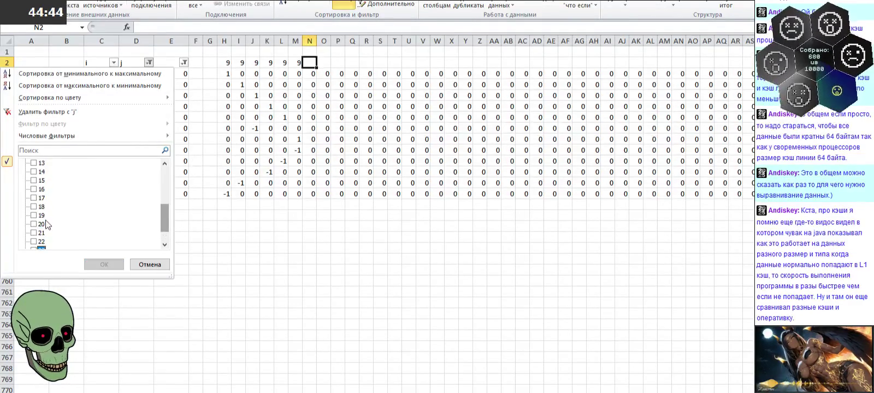
{"action": "scroll", "coordinate": [46, 221], "scroll_direction": "up", "scroll_amount": 1}
{"action": "left_click", "coordinate": [39, 180]}
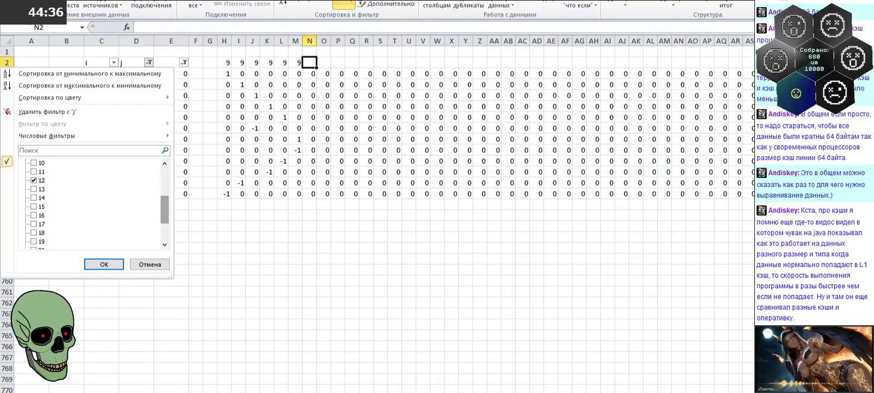
{"action": "left_click_drag", "start_coordinate": [165, 210], "coordinate": [165, 236]}
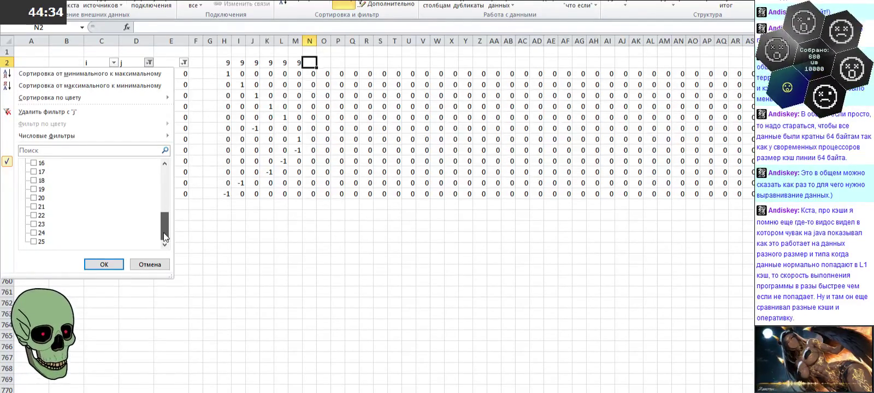
{"action": "left_click", "coordinate": [38, 181]}
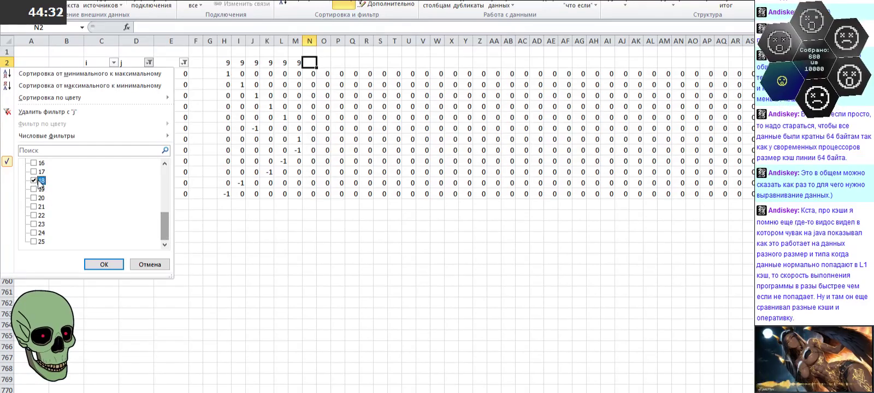
{"action": "left_click", "coordinate": [92, 264]}
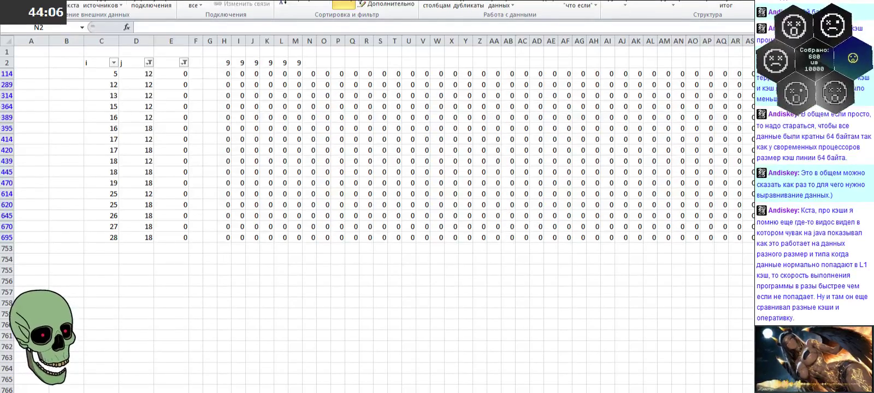
- Launch CPU-Z to check the Xeon X5450's L1 and L2 cache sizes, then return to the spreadsheet
{"action": "key", "text": "super+d"}
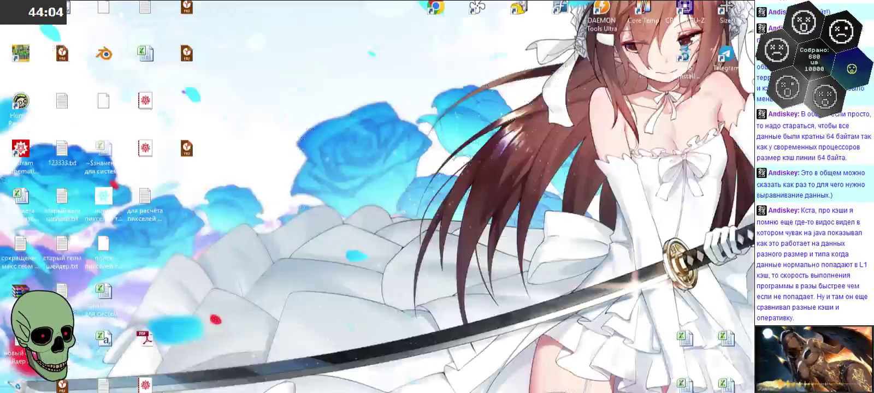
{"action": "double_click", "coordinate": [701, 12]}
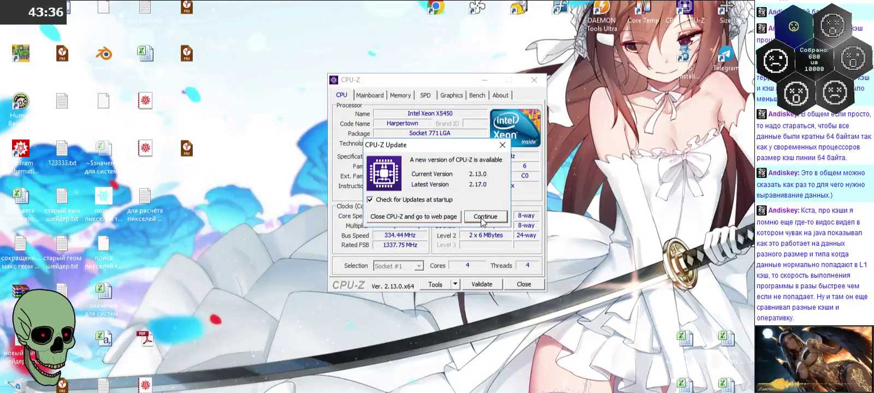
{"action": "left_click", "coordinate": [482, 218]}
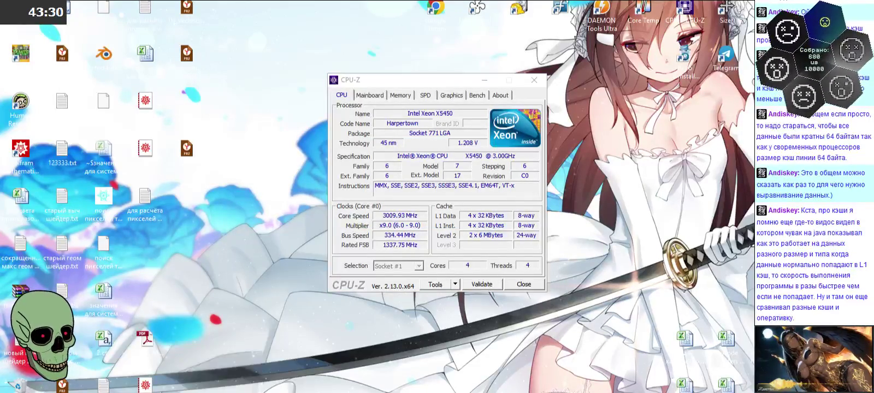
{"action": "left_click", "coordinate": [137, 364]}
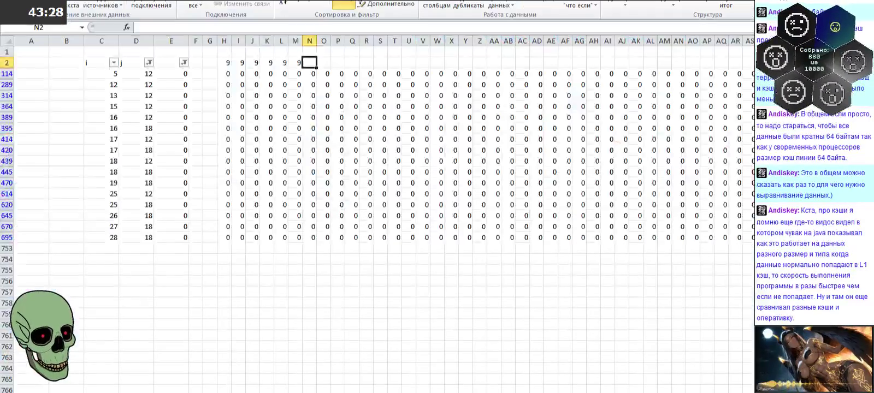
{"action": "key", "text": "alt+Tab"}
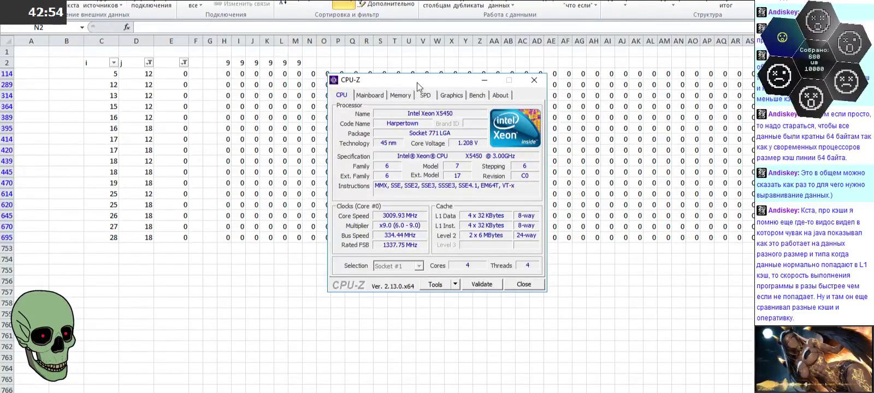
{"action": "key", "text": "alt+F4"}
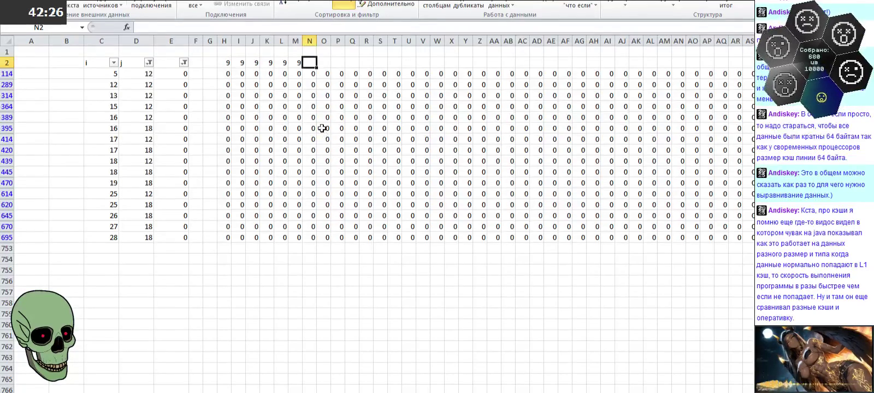
{"action": "left_click", "coordinate": [309, 76]}
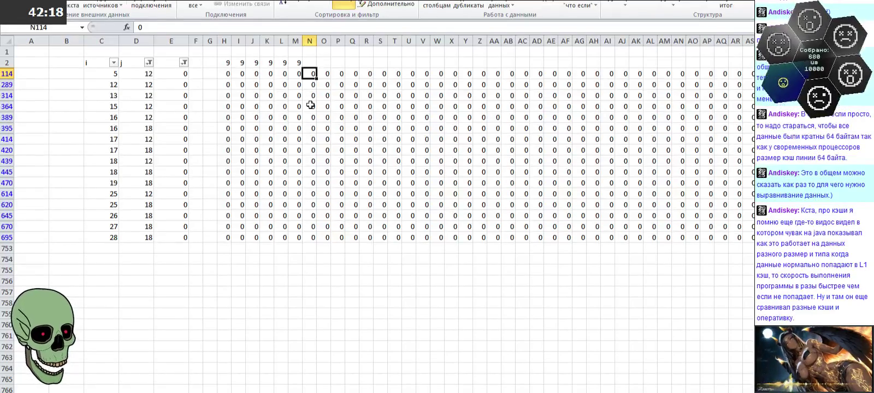
- Enter 1 in N114 and -1 in N695, then 1 in O289 and -1 in O670
{"action": "type", "text": "1"}
{"action": "key", "text": "Return"}
{"action": "key", "text": "Down"}
{"action": "key", "text": "Down"}
{"action": "key", "text": "Down"}
{"action": "key", "text": "Down"}
{"action": "key", "text": "Down"}
{"action": "key", "text": "Down"}
{"action": "key", "text": "Down"}
{"action": "key", "text": "Down"}
{"action": "key", "text": "Down"}
{"action": "type", "text": "-1"}
{"action": "key", "text": "Up"}
{"action": "key", "text": "Up"}
{"action": "key", "text": "Up"}
{"action": "key", "text": "Up"}
{"action": "key", "text": "Up"}
{"action": "key", "text": "Up"}
{"action": "key", "text": "Up"}
{"action": "key", "text": "Right"}
{"action": "type", "text": "1"}
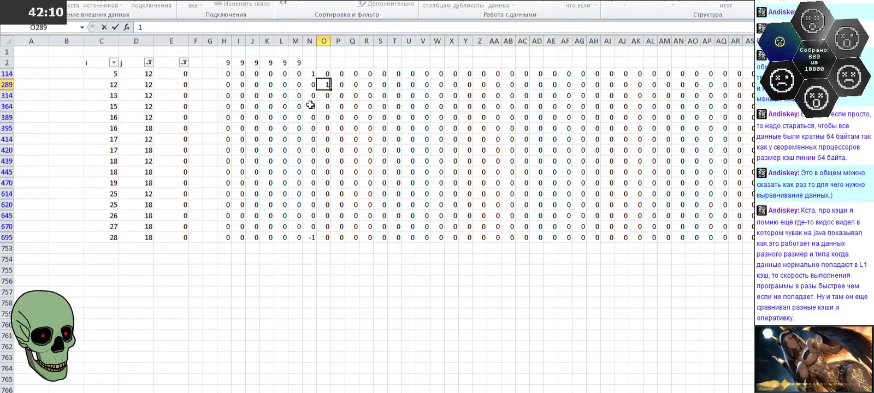
{"action": "key", "text": "Return"}
{"action": "key", "text": "Down"}
{"action": "key", "text": "Down"}
{"action": "key", "text": "Down"}
{"action": "key", "text": "Down"}
{"action": "key", "text": "Down"}
{"action": "key", "text": "Down"}
{"action": "key", "text": "Down"}
{"action": "key", "text": "Down"}
{"action": "type", "text": "-1"}
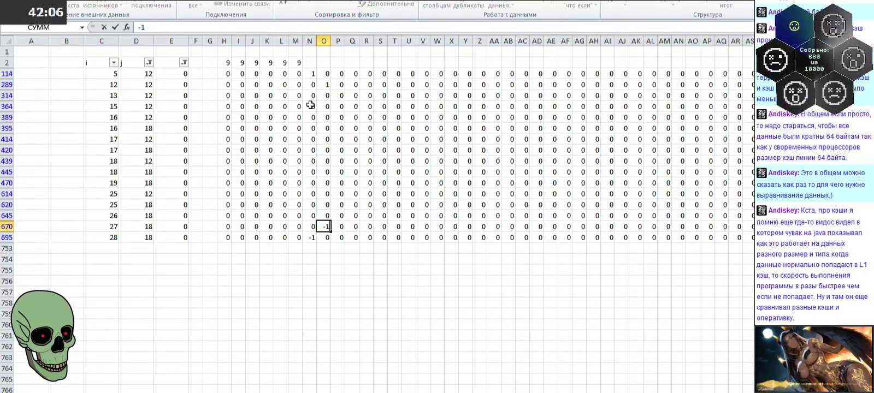
{"action": "key", "text": "Up"}
{"action": "key", "text": "Up"}
{"action": "key", "text": "Up"}
{"action": "key", "text": "Up"}
{"action": "key", "text": "Up"}
{"action": "key", "text": "Up"}
{"action": "key", "text": "Up"}
{"action": "key", "text": "Right"}
- Enter 1 in P314 and -1 in P470
{"action": "type", "text": "1"}
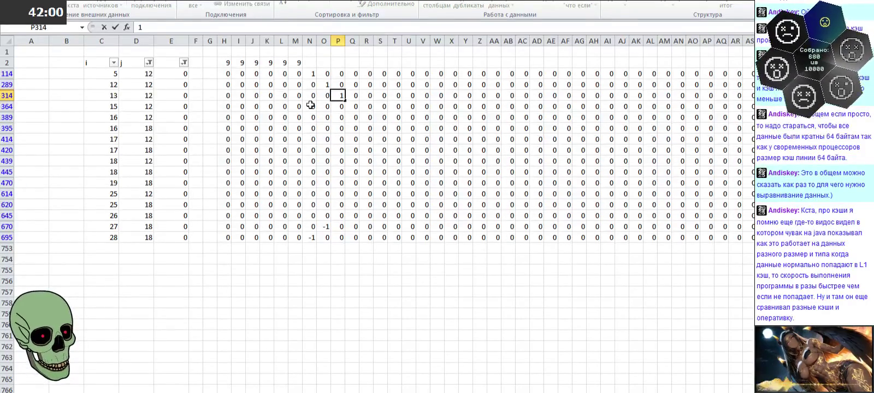
{"action": "key", "text": "Return"}
{"action": "key", "text": "Down"}
{"action": "key", "text": "Down"}
{"action": "key", "text": "Down"}
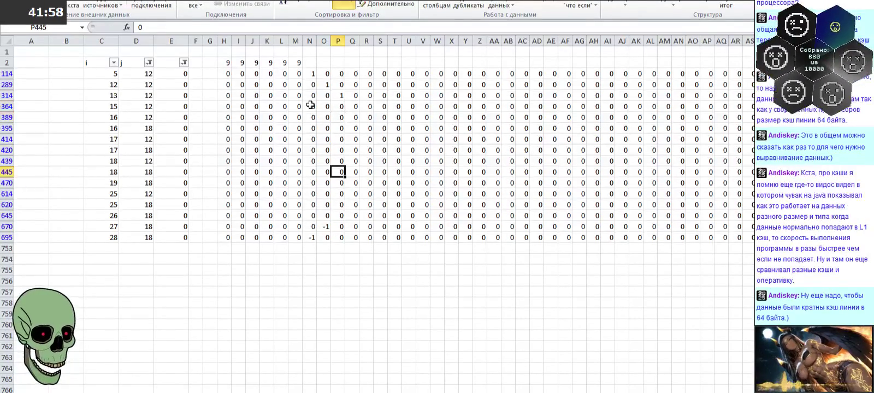
{"action": "key", "text": "Down"}
{"action": "key", "text": "Down"}
{"action": "key", "text": "Up"}
{"action": "type", "text": "-1"}
{"action": "key", "text": "Up"}
{"action": "key", "text": "Up"}
{"action": "key", "text": "Up"}
{"action": "key", "text": "Up"}
{"action": "key", "text": "Up"}
{"action": "key", "text": "Up"}
{"action": "key", "text": "Right"}
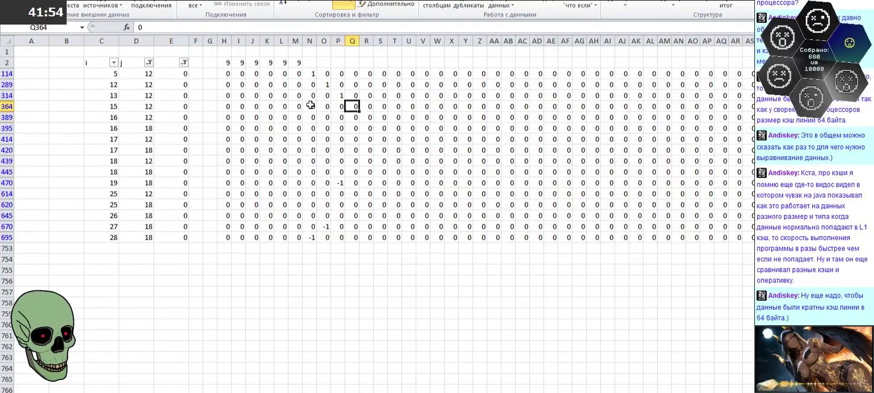
- Enter 1 in Q364 and -1 in Q645, then 1 in R389
{"action": "type", "text": "1"}
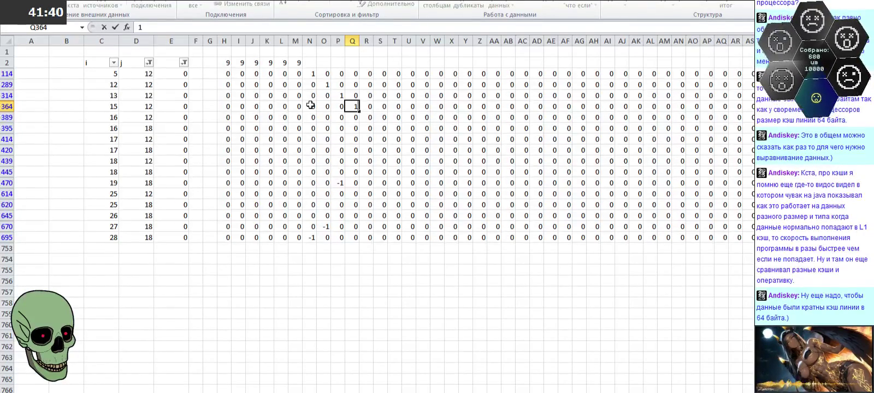
{"action": "key", "text": "Return"}
{"action": "key", "text": "Down"}
{"action": "key", "text": "Down"}
{"action": "key", "text": "Down"}
{"action": "key", "text": "Down"}
{"action": "key", "text": "Down"}
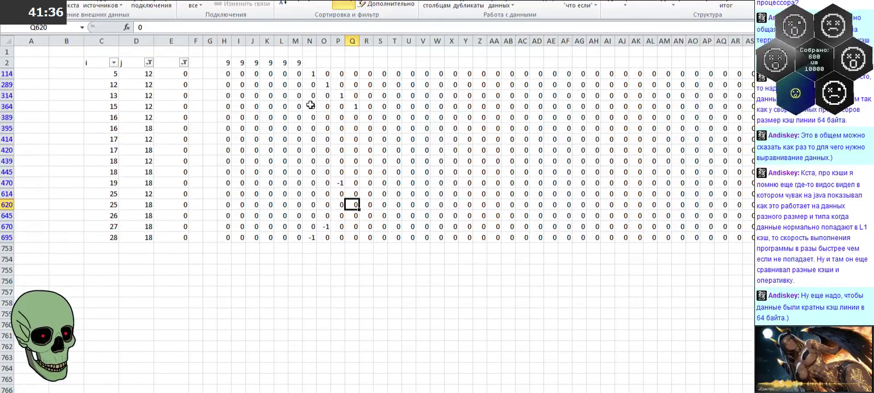
{"action": "key", "text": "Down"}
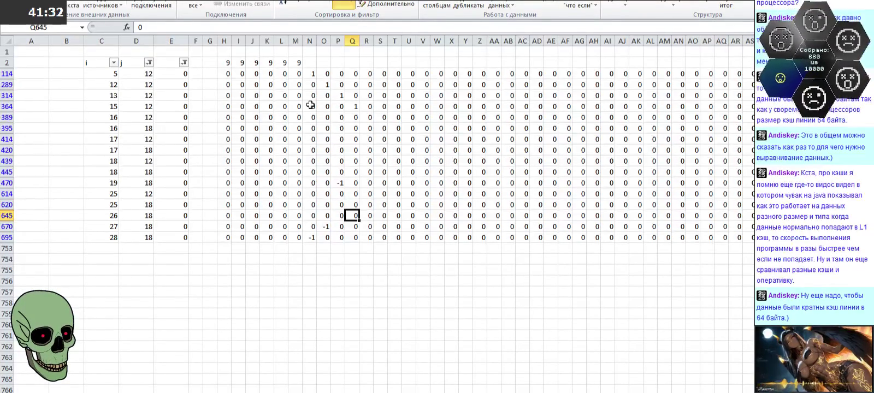
{"action": "type", "text": "-1"}
{"action": "key", "text": "Up"}
{"action": "key", "text": "Up"}
{"action": "key", "text": "Up"}
{"action": "key", "text": "Up"}
{"action": "key", "text": "Up"}
{"action": "key", "text": "Up"}
{"action": "key", "text": "Up"}
{"action": "key", "text": "Down"}
{"action": "key", "text": "Right"}
{"action": "type", "text": "1"}
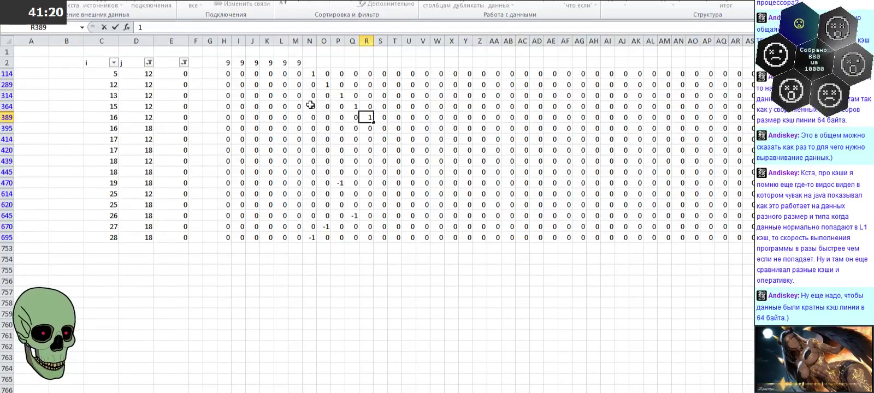
{"action": "key", "text": "Return"}
- Enter -1 in R620, then 1 in S395 and -1 in S614
{"action": "key", "text": "Down"}
{"action": "key", "text": "Down"}
{"action": "key", "text": "Down"}
{"action": "key", "text": "Down"}
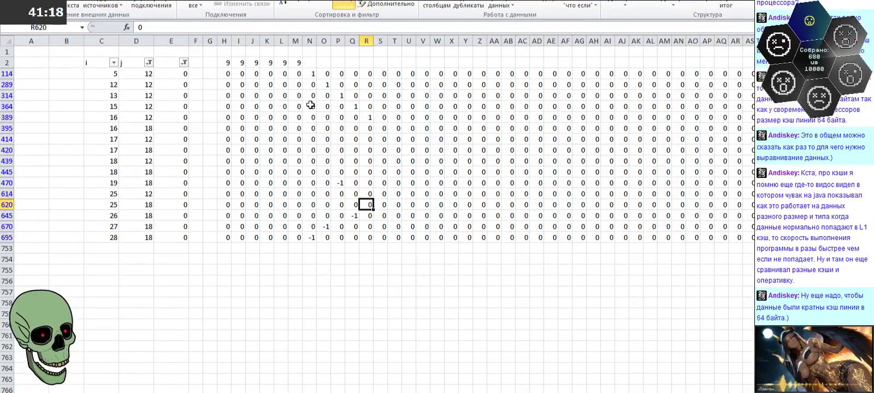
{"action": "type", "text": "-1"}
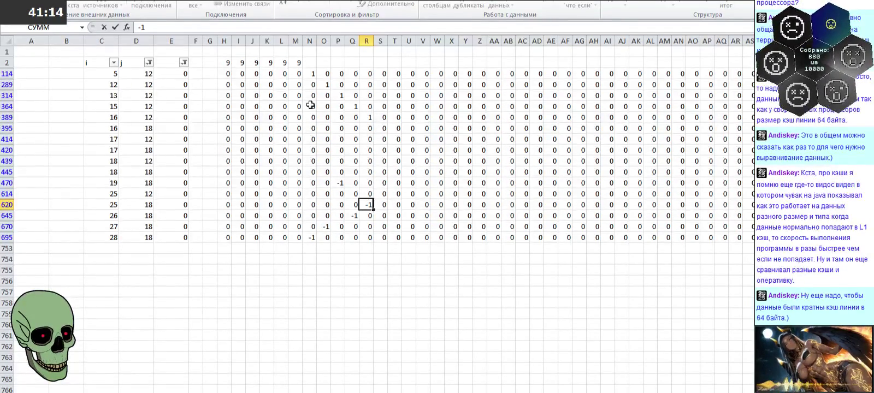
{"action": "key", "text": "Up"}
{"action": "key", "text": "Up"}
{"action": "key", "text": "Up"}
{"action": "key", "text": "Up"}
{"action": "key", "text": "Up"}
{"action": "key", "text": "Up"}
{"action": "key", "text": "Right"}
{"action": "type", "text": "1"}
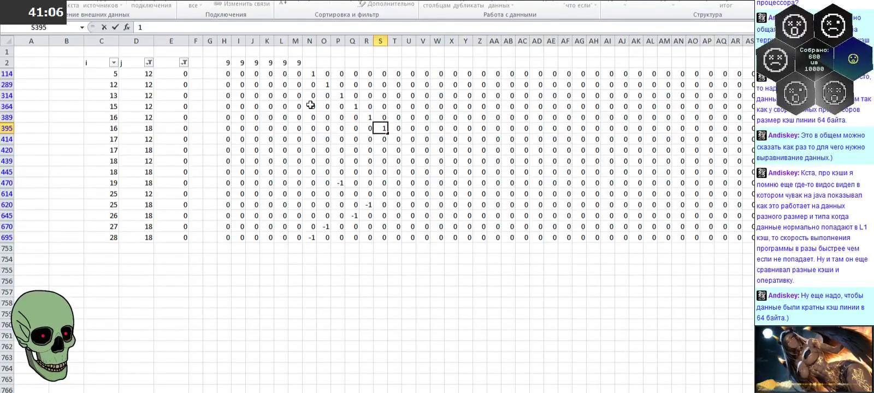
{"action": "key", "text": "Return"}
{"action": "key", "text": "Down"}
{"action": "key", "text": "Down"}
{"action": "key", "text": "Down"}
{"action": "key", "text": "Down"}
{"action": "key", "text": "Down"}
{"action": "key", "text": "Up"}
{"action": "key", "text": "Up"}
{"action": "key", "text": "Up"}
{"action": "key", "text": "Up"}
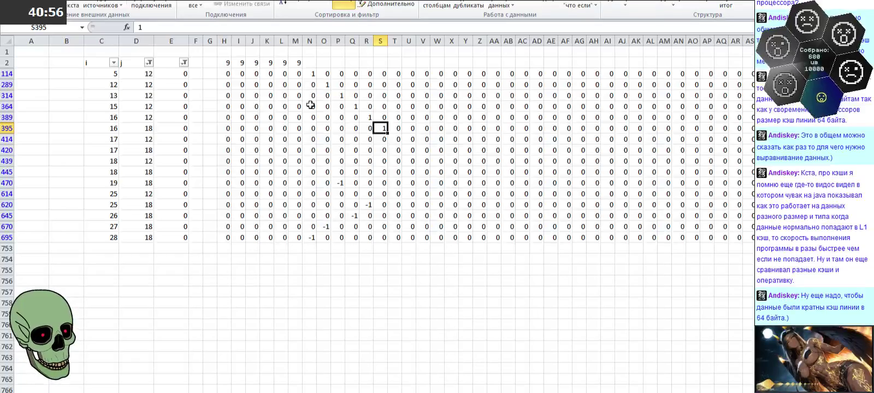
{"action": "key", "text": "Down"}
{"action": "key", "text": "Down"}
{"action": "key", "text": "Down"}
{"action": "key", "text": "Down"}
{"action": "type", "text": "-1"}
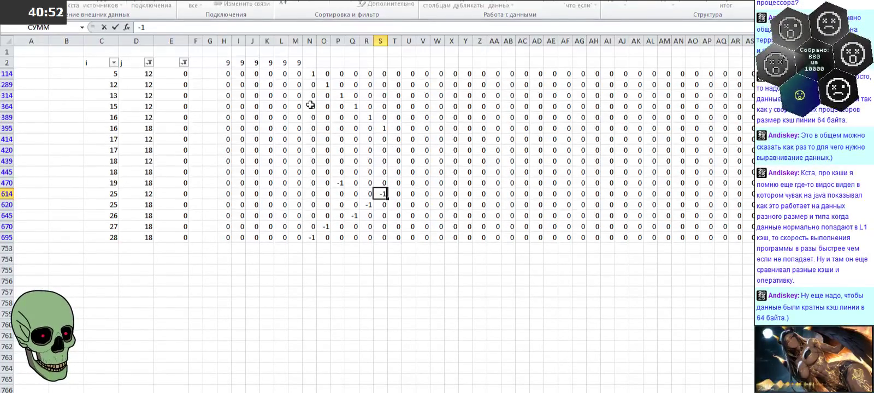
{"action": "key", "text": "Up"}
{"action": "key", "text": "Up"}
{"action": "key", "text": "Up"}
{"action": "key", "text": "Up"}
{"action": "key", "text": "Up"}
- Enter 1 in T414 and -1 in T445, then 1 in U420 and -1 in U439
{"action": "key", "text": "Right"}
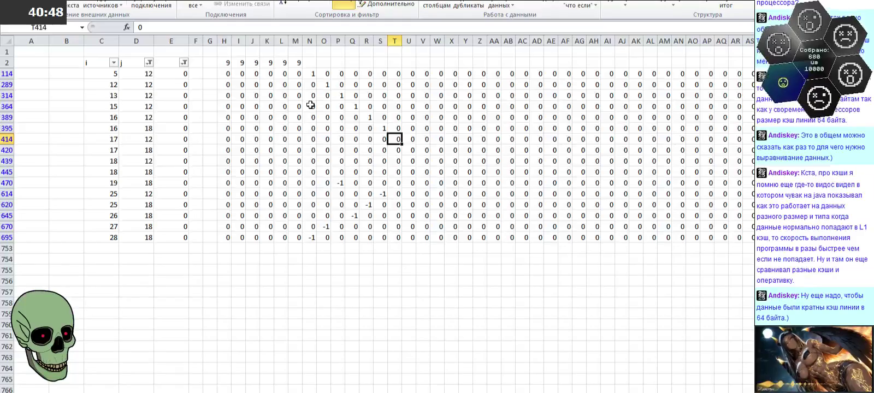
{"action": "type", "text": "1"}
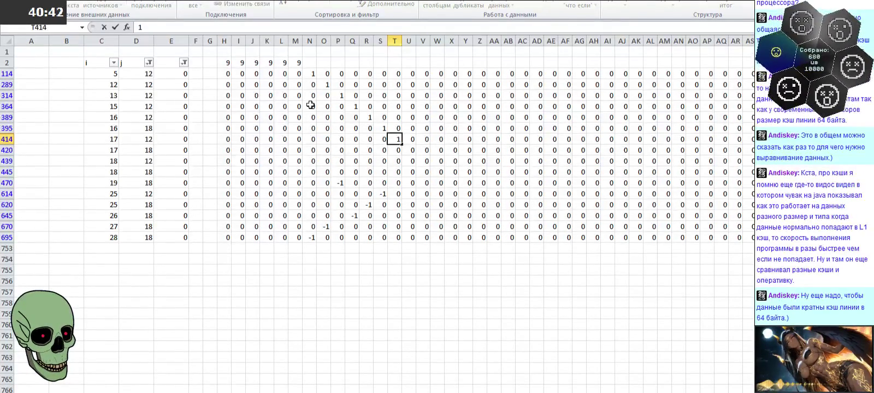
{"action": "key", "text": "Return"}
{"action": "key", "text": "Down"}
{"action": "key", "text": "Down"}
{"action": "type", "text": "-1"}
{"action": "key", "text": "Up"}
{"action": "key", "text": "Up"}
{"action": "key", "text": "Right"}
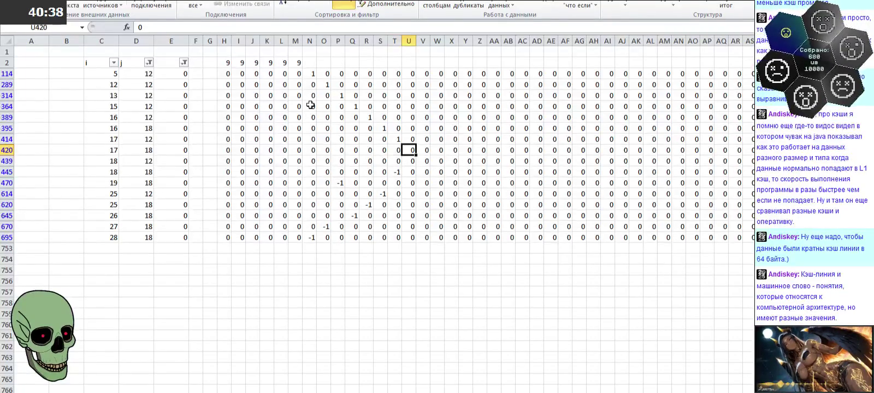
{"action": "type", "text": "1"}
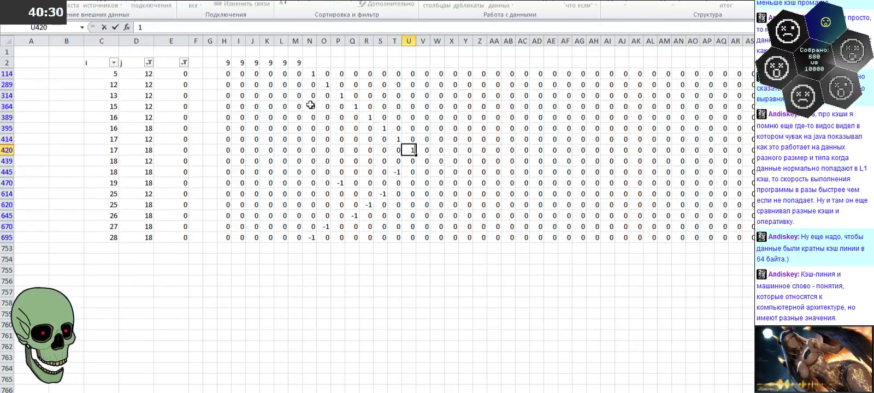
{"action": "key", "text": "Return"}
{"action": "type", "text": "-1"}
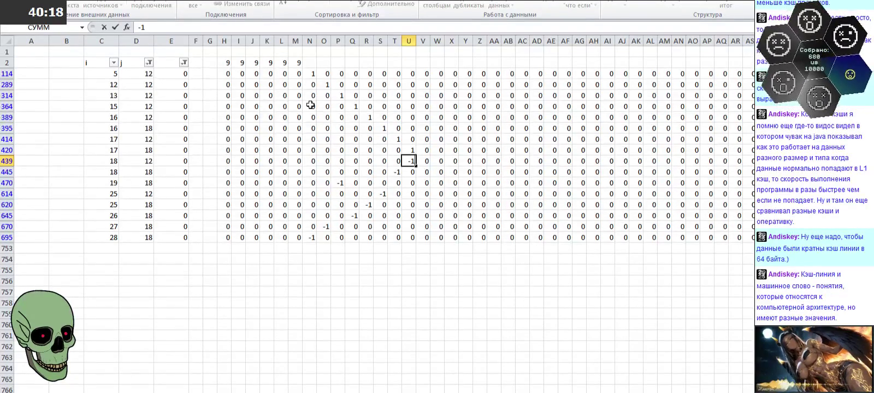
{"action": "left_click_drag", "start_coordinate": [307, 72], "coordinate": [408, 238]}
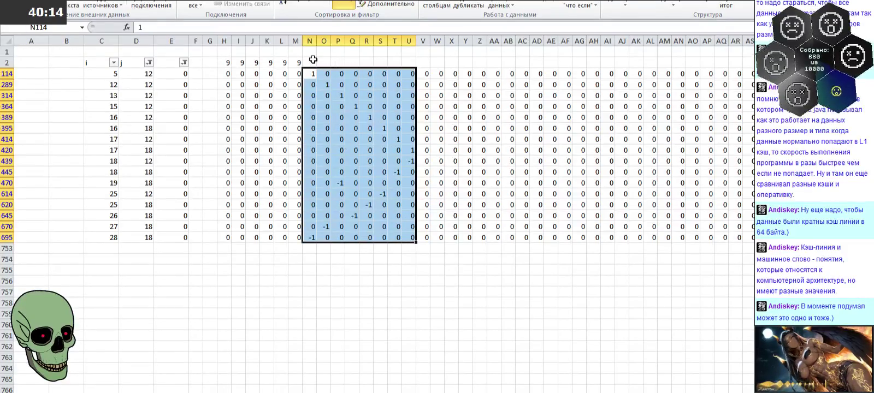
- Extend the 9s in row 2 across to column U
{"action": "left_click_drag", "start_coordinate": [308, 74], "coordinate": [308, 238]}
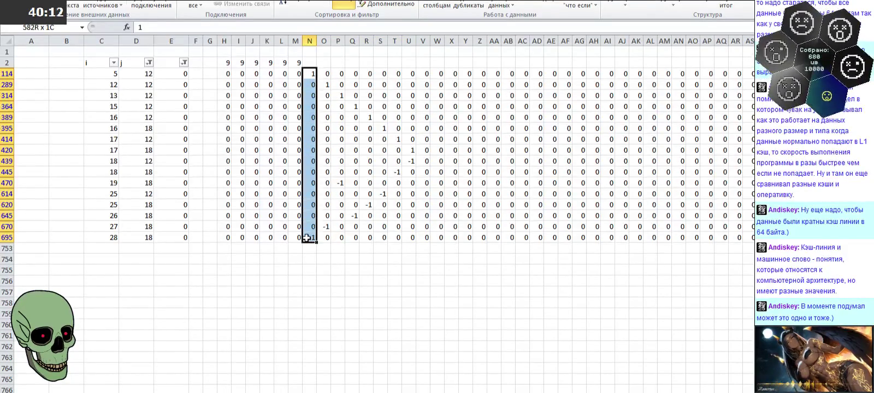
{"action": "mouse_move", "coordinate": [308, 62]}
{"action": "left_mouse_down"}
{"action": "mouse_move", "coordinate": [411, 62]}
{"action": "mouse_move", "coordinate": [412, 74]}
{"action": "left_mouse_up"}
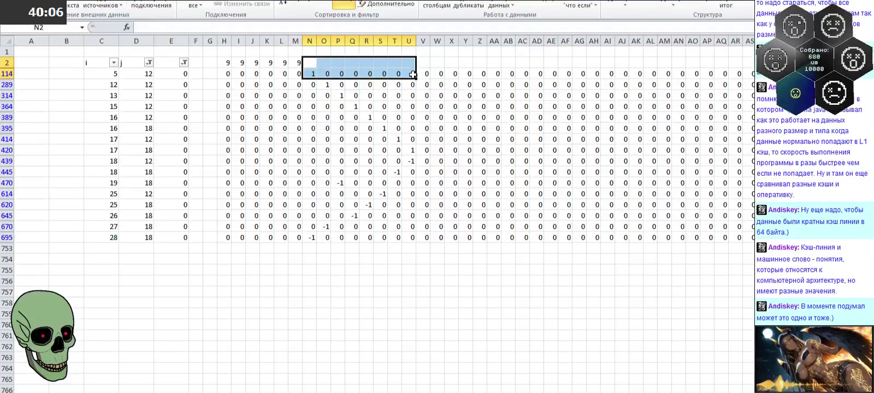
{"action": "type", "text": "9"}
{"action": "key", "text": "Left"}
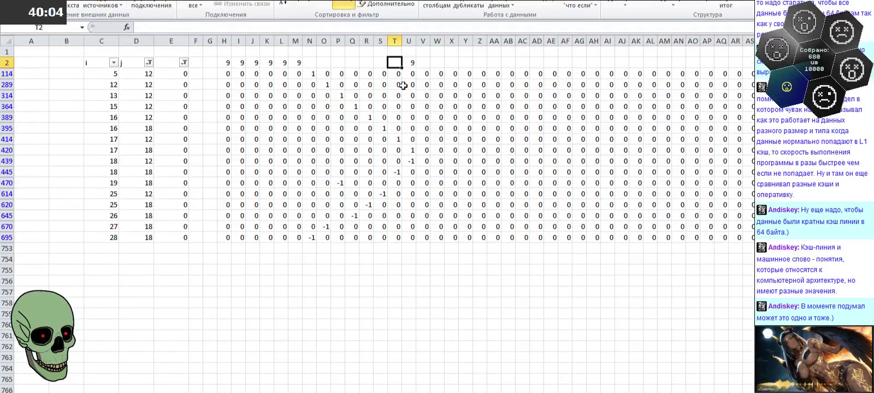
{"action": "left_click_drag", "start_coordinate": [284, 62], "coordinate": [400, 64]}
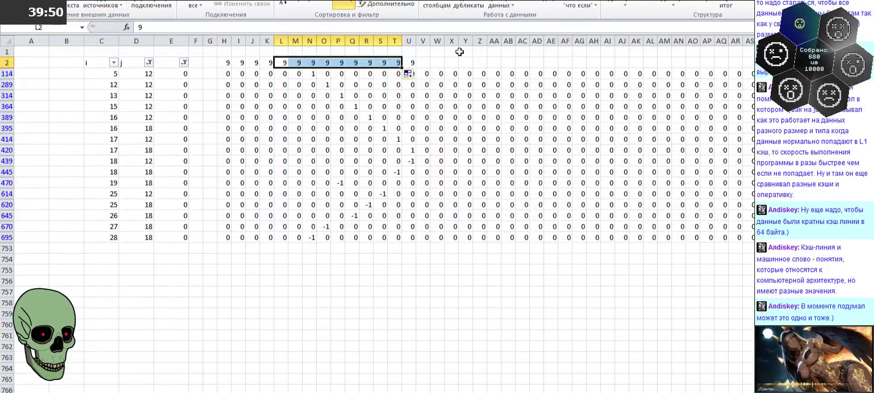
{"action": "left_click", "coordinate": [460, 51]}
- Bring up the value choices for the column j filter
{"action": "left_click", "coordinate": [441, 391]}
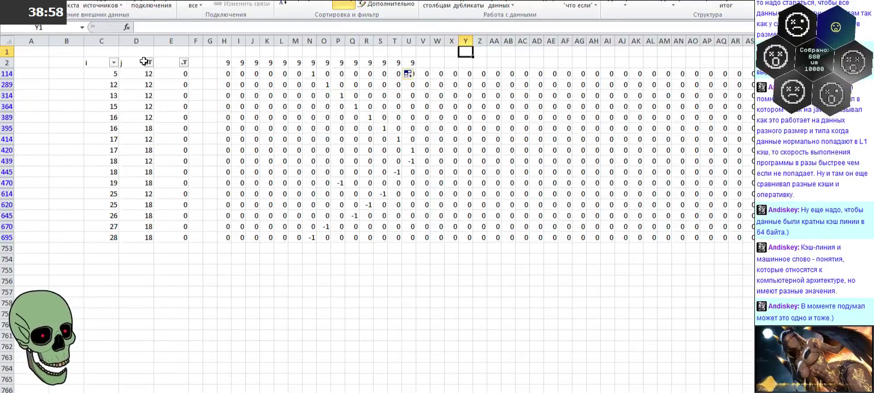
{"action": "left_click", "coordinate": [146, 62]}
{"action": "left_click_drag", "start_coordinate": [164, 183], "coordinate": [165, 214]}
- Change the j filter to show only the rows where j is 13
{"action": "left_click", "coordinate": [34, 171]}
{"action": "left_click", "coordinate": [34, 224]}
{"action": "left_click", "coordinate": [36, 181]}
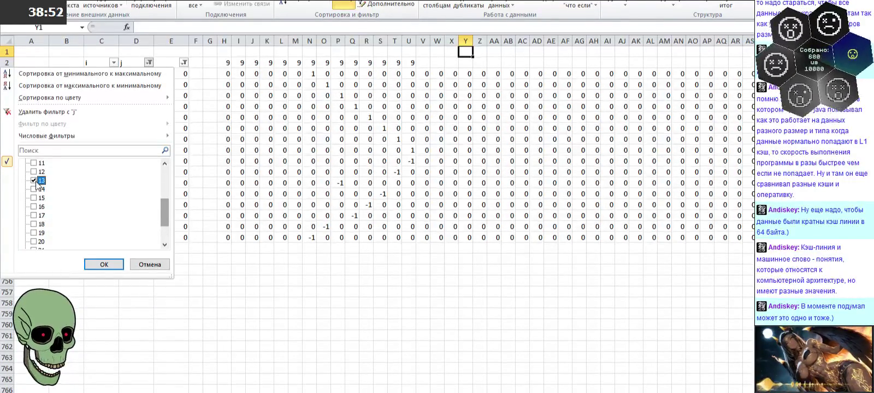
{"action": "left_click", "coordinate": [95, 263]}
- Enter 1 in V165 and -1 in V490, then 1 in W190 and -1 in W340
{"action": "left_click", "coordinate": [425, 75]}
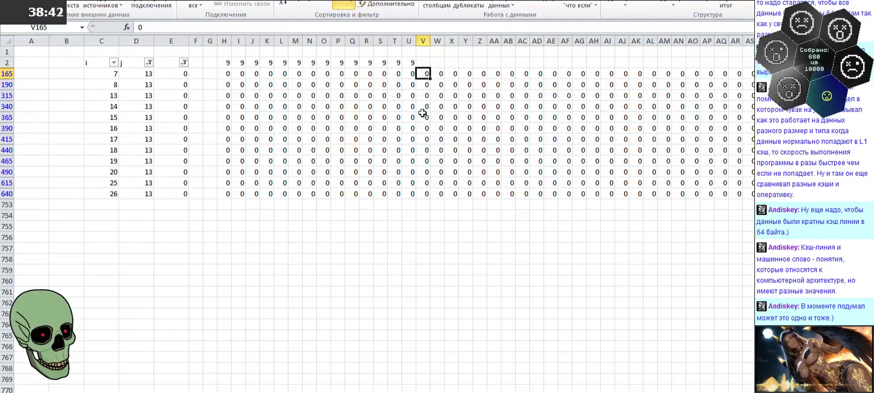
{"action": "type", "text": "1"}
{"action": "key", "text": "Return"}
{"action": "key", "text": "Down"}
{"action": "key", "text": "Down"}
{"action": "key", "text": "Down"}
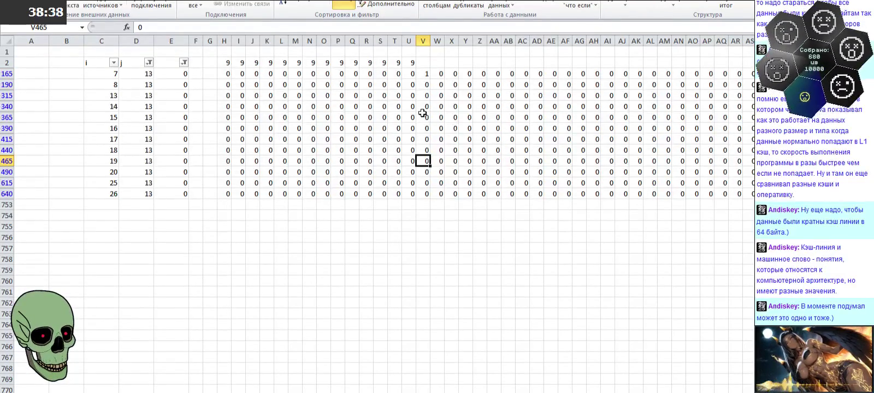
{"action": "key", "text": "Down"}
{"action": "type", "text": "-1"}
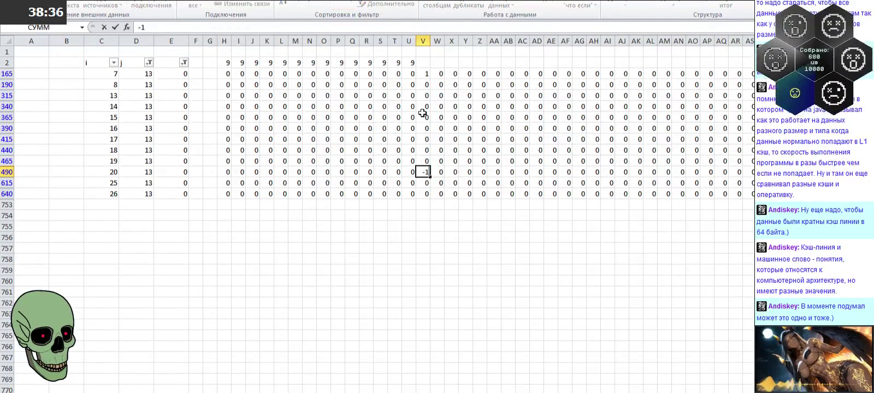
{"action": "key", "text": "Up"}
{"action": "key", "text": "Up"}
{"action": "key", "text": "Up"}
{"action": "key", "text": "Up"}
{"action": "key", "text": "Right"}
{"action": "type", "text": "1"}
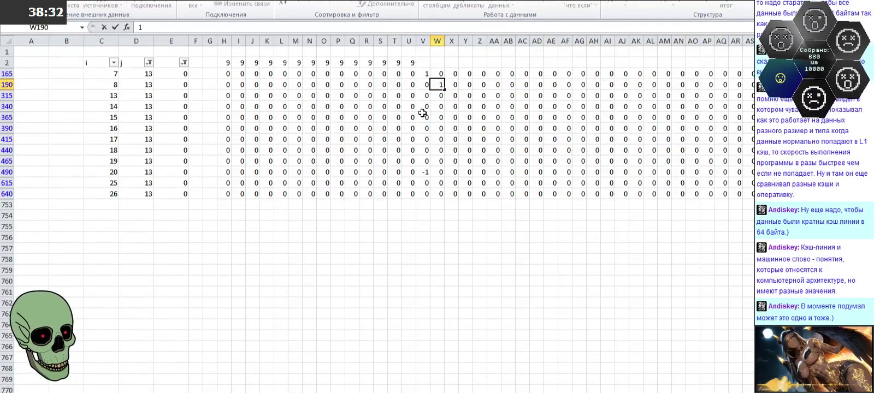
{"action": "key", "text": "Return"}
{"action": "key", "text": "Down"}
{"action": "key", "text": "Down"}
{"action": "key", "text": "Down"}
{"action": "key", "text": "Up"}
{"action": "key", "text": "Up"}
{"action": "key", "text": "Up"}
{"action": "key", "text": "Up"}
{"action": "key", "text": "Up"}
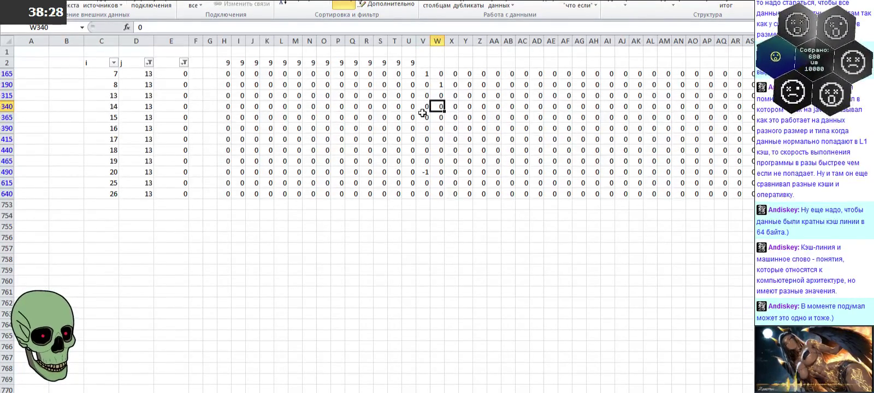
{"action": "type", "text": "-1"}
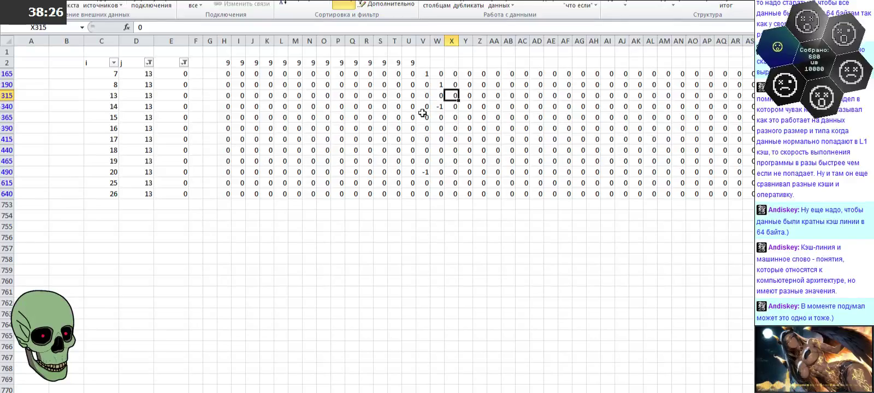
- Enter 1 in X315 and -1 in X465, then 1 in Y365 and -1 in Y640
{"action": "type", "text": "1"}
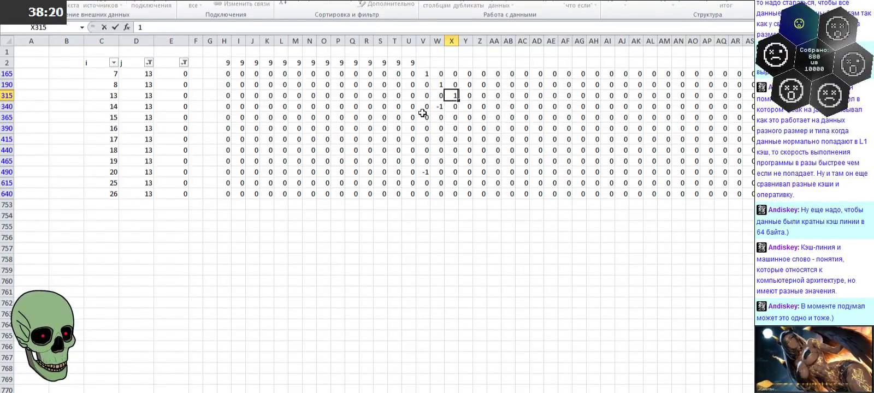
{"action": "key", "text": "Return"}
{"action": "key", "text": "Down"}
{"action": "key", "text": "Down"}
{"action": "key", "text": "Down"}
{"action": "key", "text": "Down"}
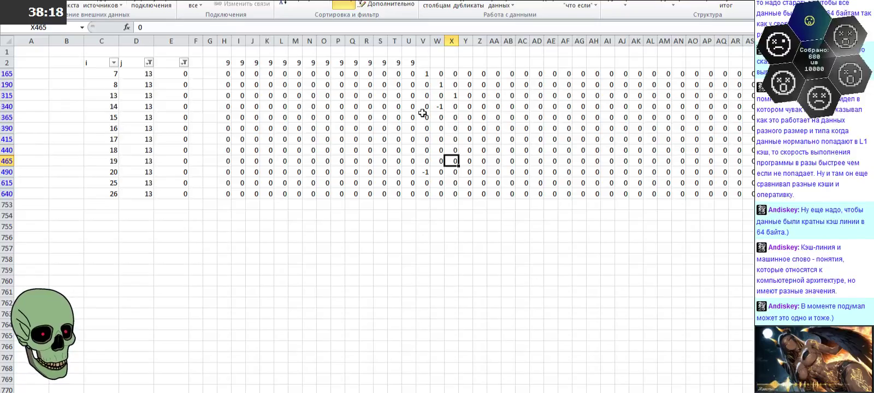
{"action": "type", "text": "-1"}
{"action": "key", "text": "Up"}
{"action": "key", "text": "Up"}
{"action": "key", "text": "Up"}
{"action": "key", "text": "Up"}
{"action": "key", "text": "Up"}
{"action": "key", "text": "Right"}
{"action": "key", "text": "Down"}
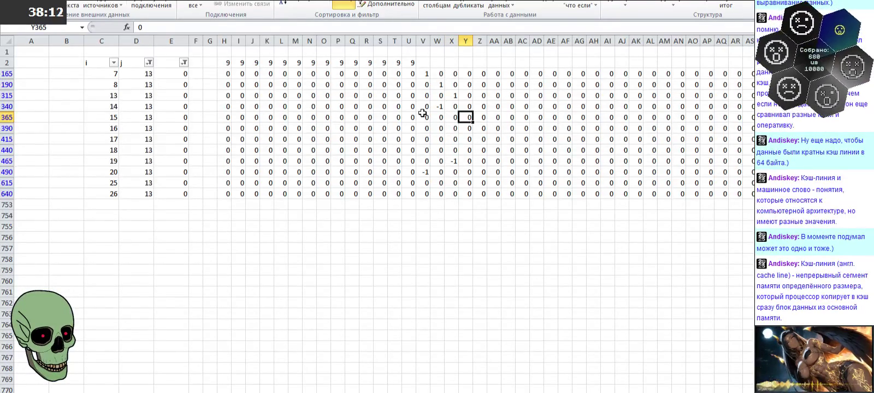
{"action": "type", "text": "1"}
{"action": "key", "text": "Return"}
{"action": "key", "text": "Down"}
{"action": "key", "text": "Down"}
{"action": "key", "text": "Down"}
{"action": "key", "text": "Down"}
{"action": "key", "text": "Down"}
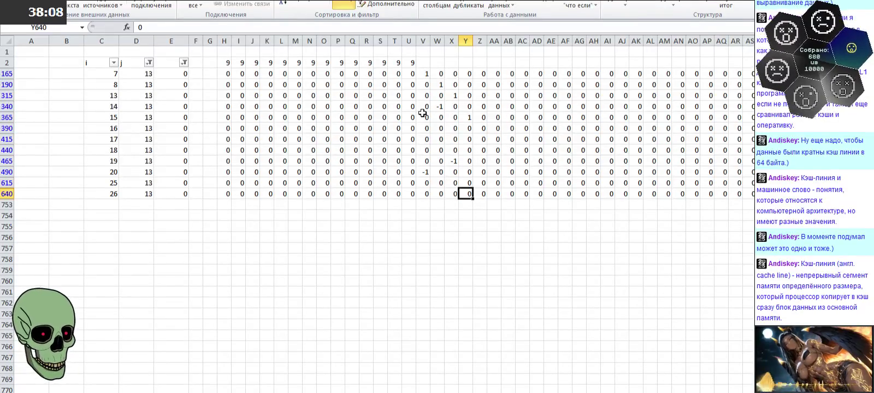
{"action": "type", "text": "-1"}
{"action": "key", "text": "Up"}
{"action": "key", "text": "Up"}
{"action": "key", "text": "Up"}
{"action": "key", "text": "Up"}
{"action": "key", "text": "Up"}
- Enter 1 in Z390 and -1 in Z615, then 1 in AA415 and -1 in AA440
{"action": "key", "text": "Right"}
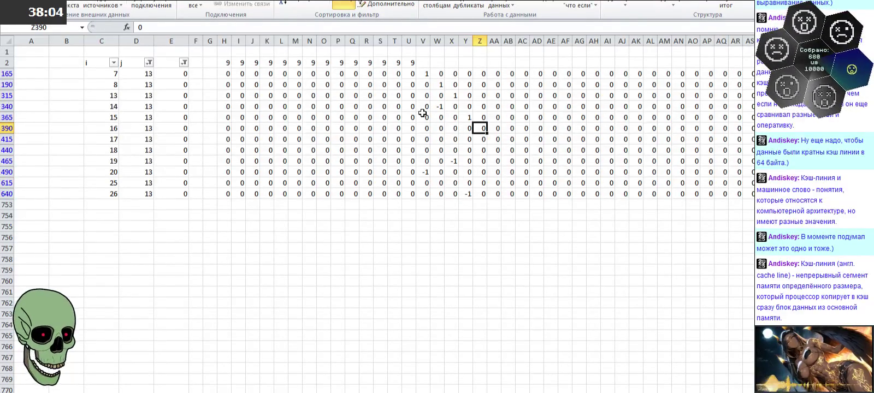
{"action": "type", "text": "1"}
{"action": "key", "text": "Return"}
{"action": "key", "text": "Down"}
{"action": "key", "text": "Down"}
{"action": "key", "text": "Down"}
{"action": "key", "text": "Down"}
{"action": "type", "text": "1--1"}
{"action": "key", "text": "Up"}
{"action": "key", "text": "Up"}
{"action": "key", "text": "Up"}
{"action": "key", "text": "Up"}
{"action": "key", "text": "Right"}
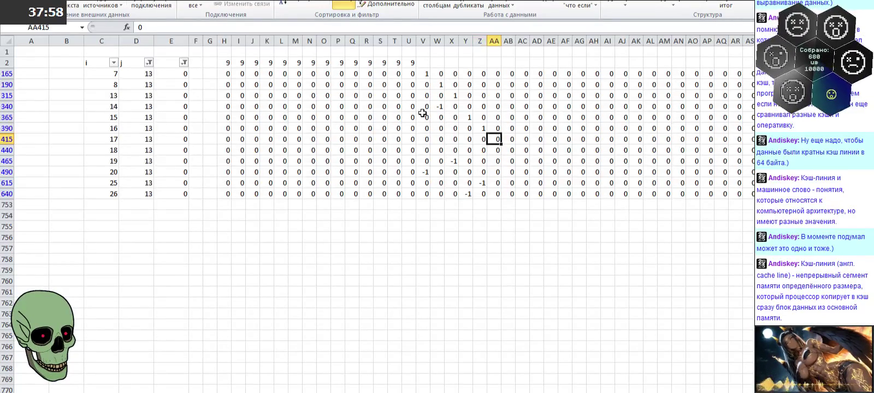
{"action": "type", "text": "1"}
{"action": "key", "text": "Return"}
{"action": "type", "text": "-1"}
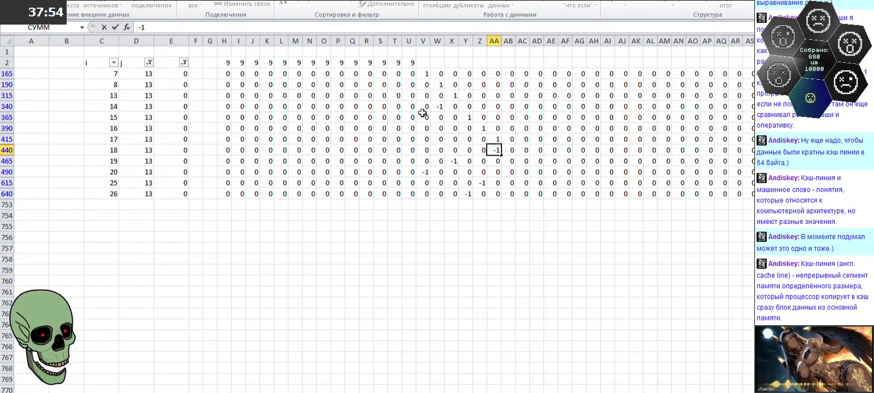
{"action": "key", "text": "Right"}
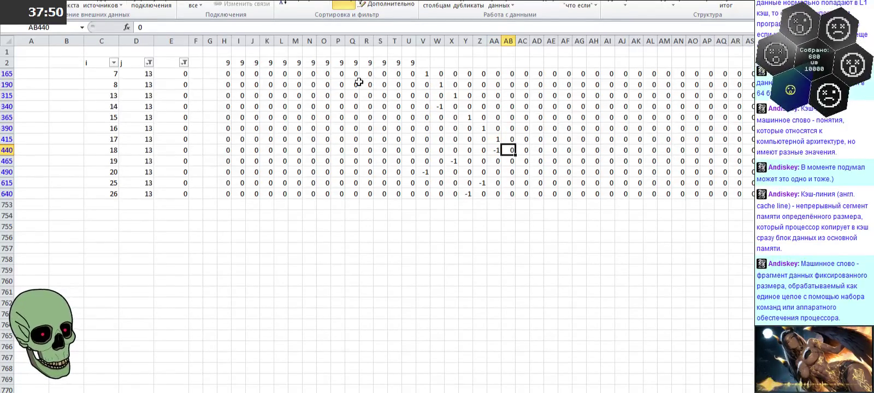
{"action": "left_click_drag", "start_coordinate": [139, 74], "coordinate": [145, 198]}
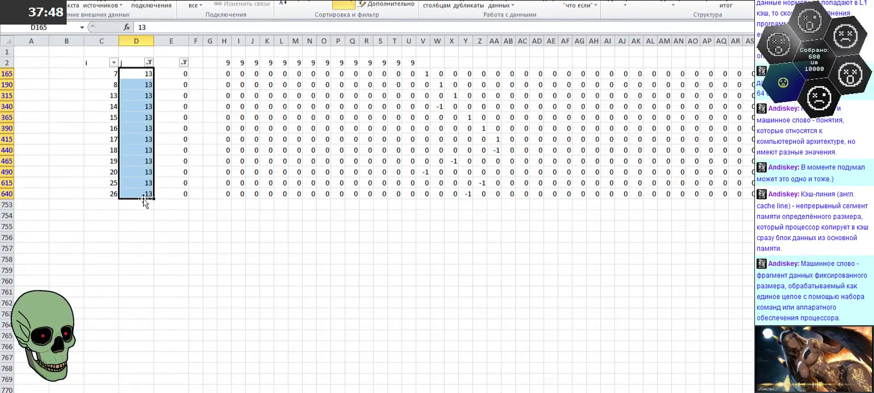
- Fill the 9s in row 2 from column U across to AA2
{"action": "mouse_move", "coordinate": [427, 74]}
{"action": "left_mouse_down"}
{"action": "mouse_move", "coordinate": [494, 75]}
{"action": "mouse_move", "coordinate": [497, 198]}
{"action": "left_mouse_up"}
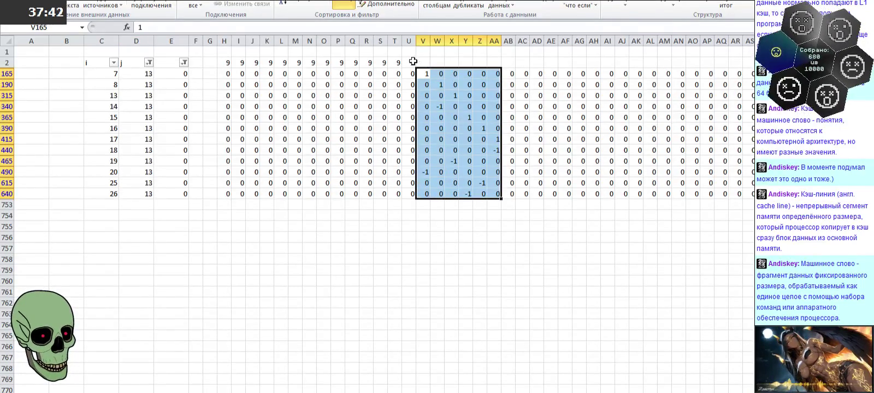
{"action": "left_click_drag", "start_coordinate": [395, 63], "coordinate": [501, 66]}
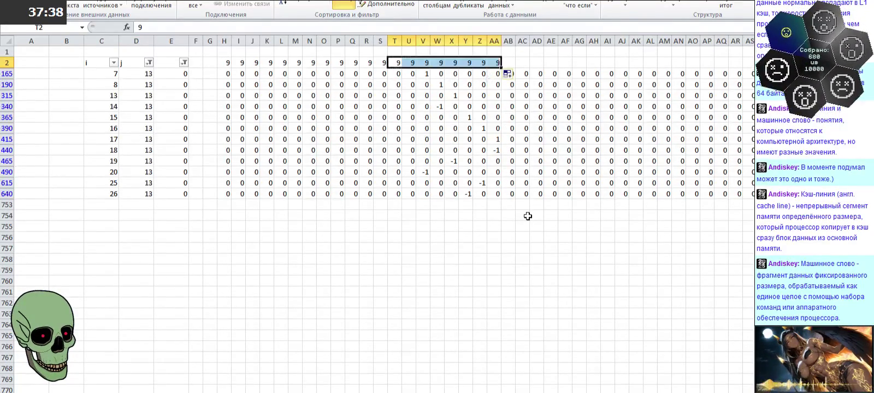
{"action": "left_click", "coordinate": [523, 173]}
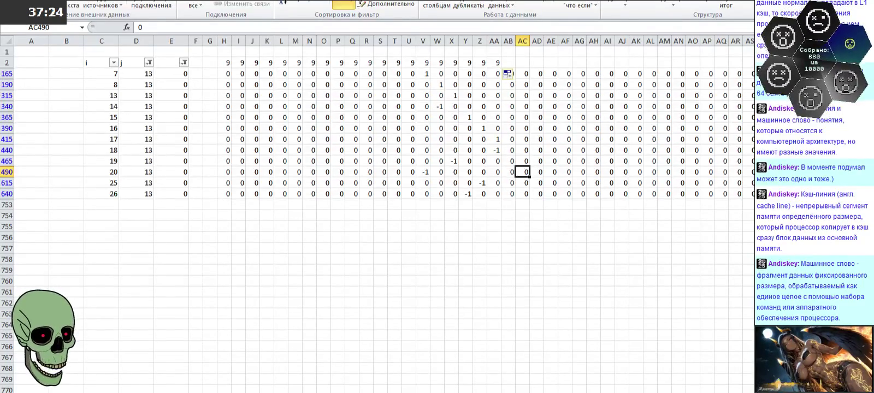
{"action": "key", "text": "alt+Tab"}
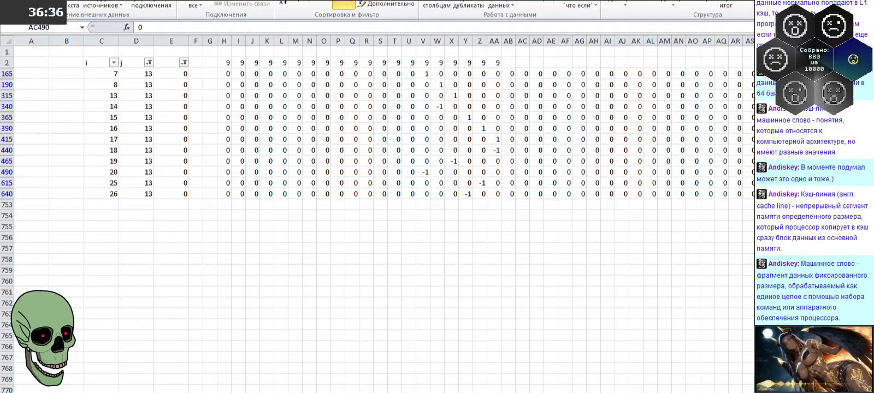
{"action": "left_click_drag", "start_coordinate": [801, 194], "coordinate": [783, 249]}
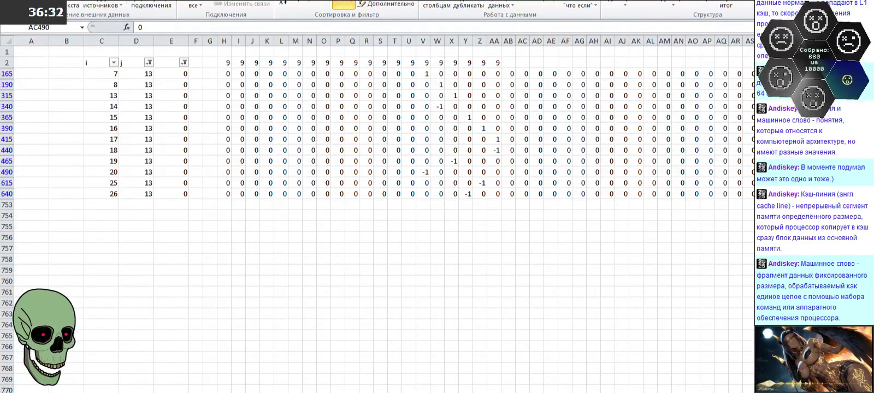
{"action": "left_click_drag", "start_coordinate": [801, 263], "coordinate": [840, 318]}
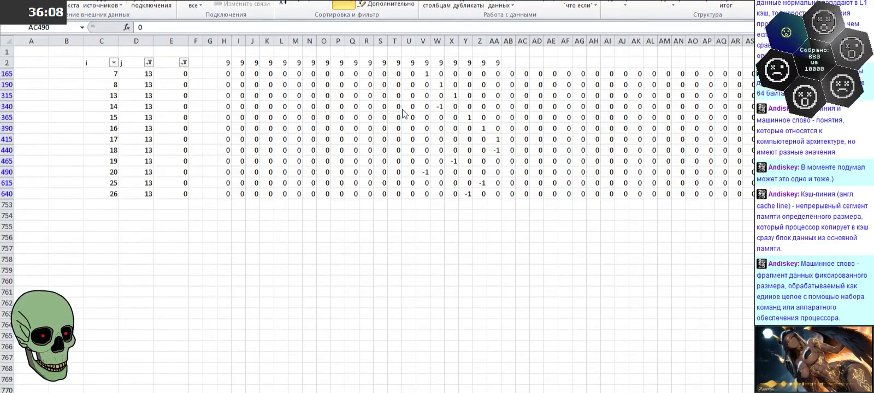
{"action": "left_click", "coordinate": [149, 63]}
- Filter column j to show only the rows where j is 16 or 22
{"action": "left_click", "coordinate": [48, 165]}
{"action": "scroll", "coordinate": [46, 196], "scroll_direction": "down", "scroll_amount": 5}
{"action": "scroll", "coordinate": [46, 197], "scroll_direction": "up", "scroll_amount": 1}
{"action": "left_click", "coordinate": [42, 198]}
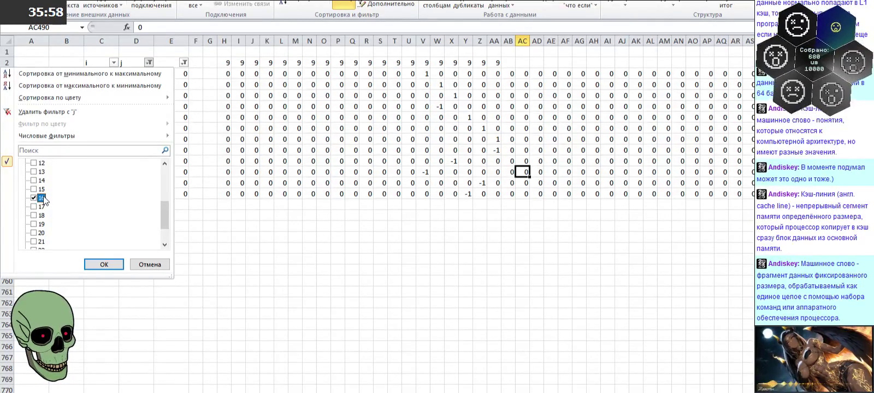
{"action": "scroll", "coordinate": [44, 202], "scroll_direction": "down", "scroll_amount": 2}
{"action": "left_click", "coordinate": [41, 215]}
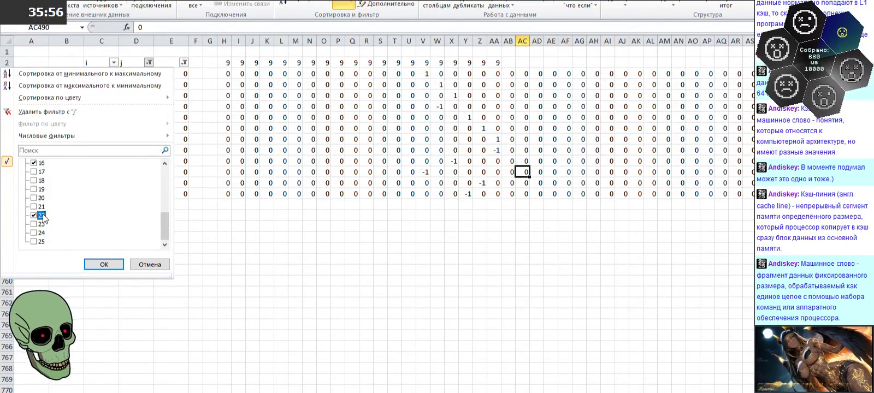
{"action": "left_click", "coordinate": [101, 264]}
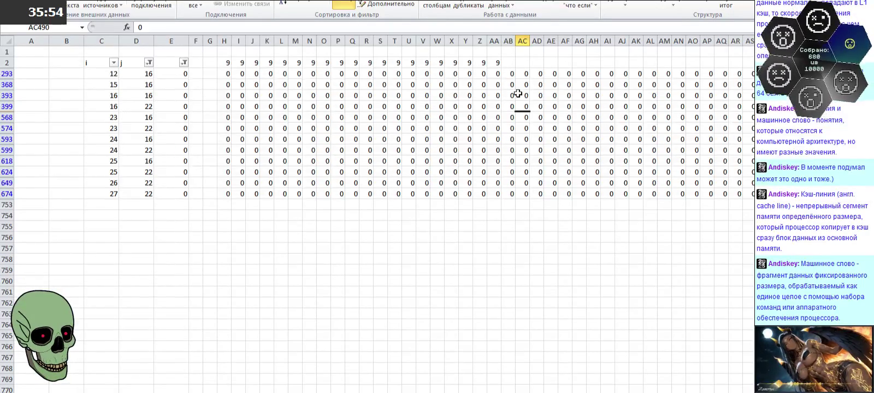
- Enter 1 in AB293 and -1 in AB674
{"action": "left_click", "coordinate": [509, 75]}
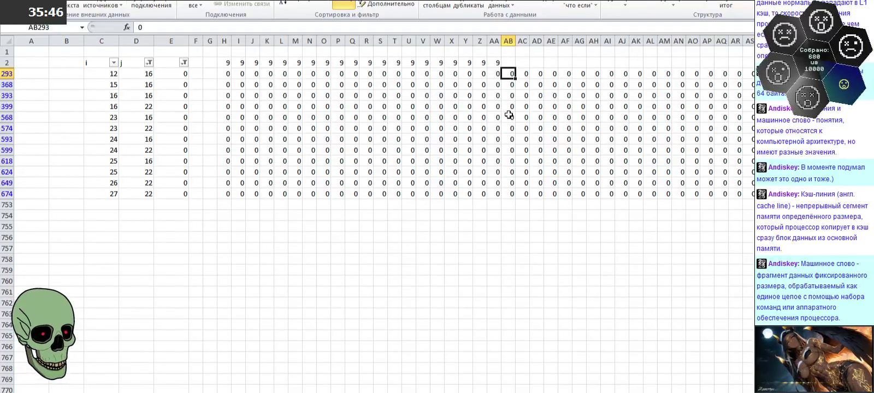
{"action": "type", "text": "1"}
{"action": "key", "text": "Return"}
{"action": "key", "text": "Down"}
{"action": "key", "text": "Down"}
{"action": "key", "text": "Down"}
{"action": "key", "text": "Down"}
{"action": "key", "text": "Down"}
{"action": "type", "text": "1-"}
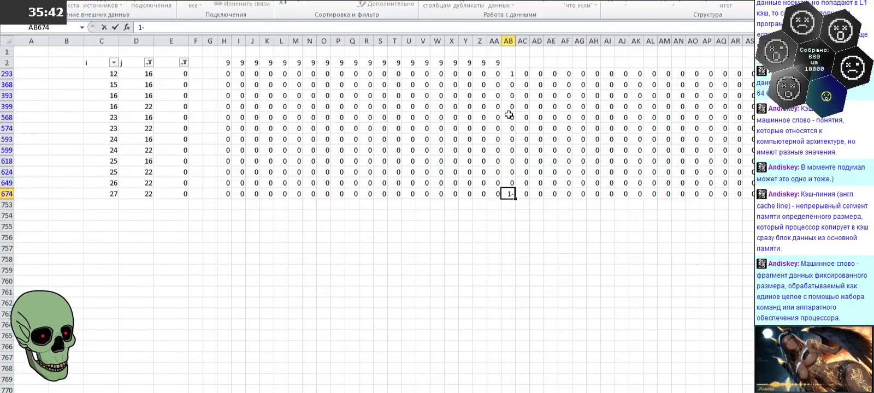
{"action": "type", "text": "-"}
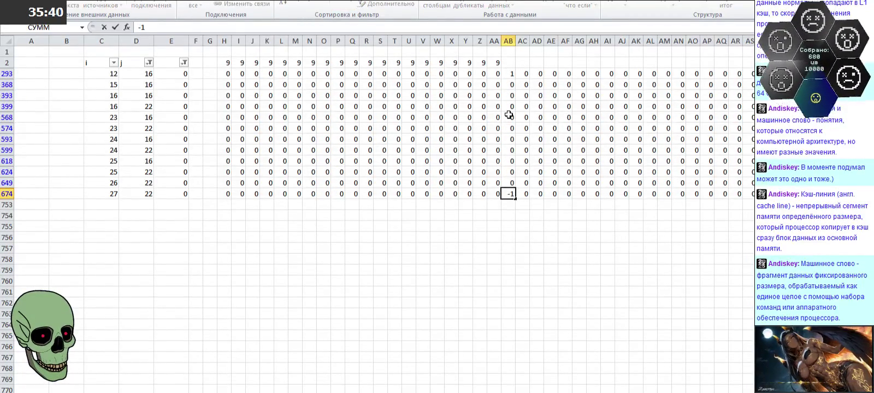
{"action": "key", "text": "Up"}
{"action": "key", "text": "Up"}
{"action": "key", "text": "Up"}
{"action": "key", "text": "Up"}
- Enter 1 in AC368, -1 in AC649, and 1 in AD393
{"action": "key", "text": "Right"}
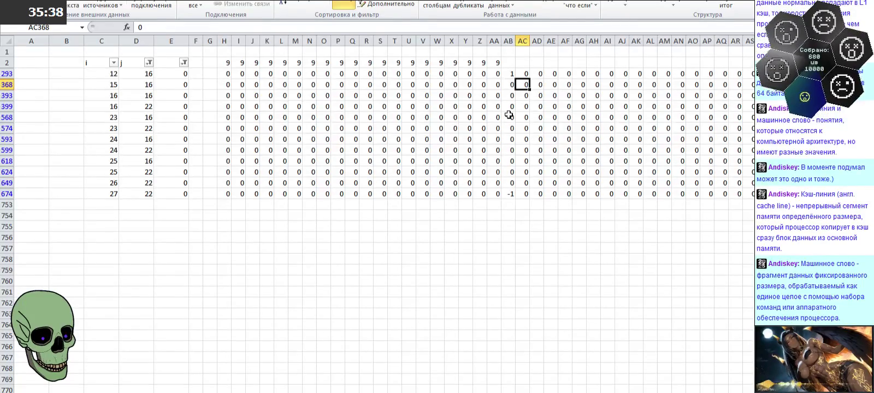
{"action": "type", "text": "1"}
{"action": "key", "text": "Return"}
{"action": "key", "text": "Down"}
{"action": "key", "text": "Down"}
{"action": "key", "text": "Down"}
{"action": "key", "text": "Down"}
{"action": "key", "text": "Down"}
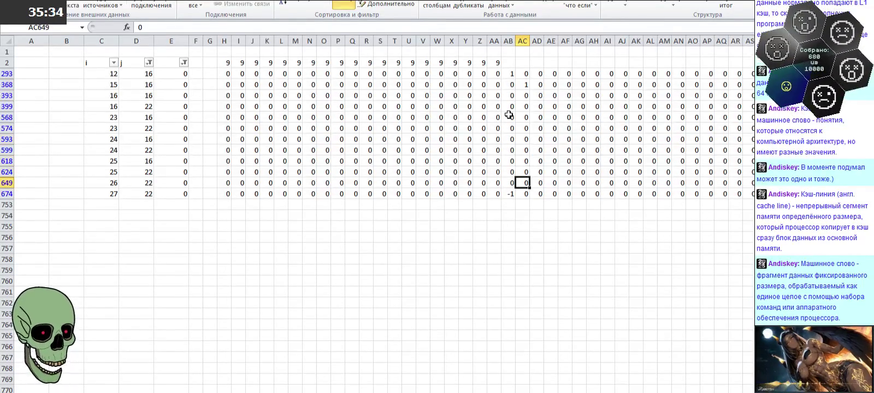
{"action": "type", "text": "-"}
{"action": "key", "text": "Up"}
{"action": "key", "text": "Up"}
{"action": "key", "text": "Up"}
{"action": "key", "text": "Up"}
{"action": "key", "text": "Up"}
{"action": "key", "text": "Up"}
{"action": "key", "text": "Down"}
{"action": "key", "text": "Right"}
{"action": "type", "text": "1"}
{"action": "key", "text": "ctrl+Return"}
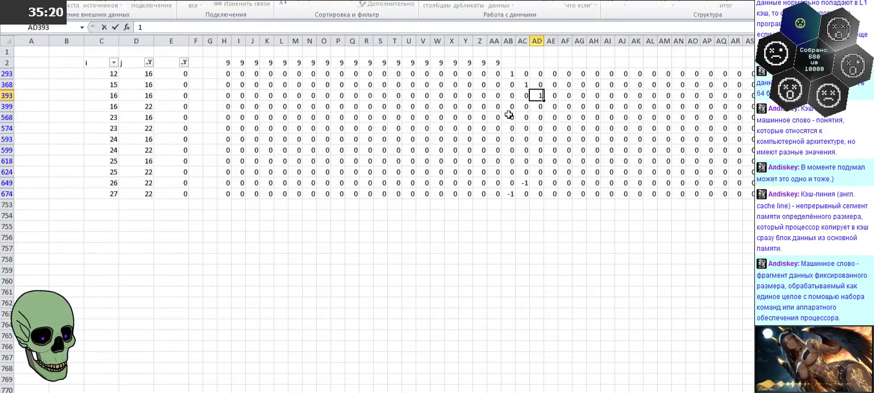
- Enter -1 in AD624, then 1 in AE399 and -1 in AE618
{"action": "key", "text": "Return"}
{"action": "key", "text": "Down"}
{"action": "key", "text": "Down"}
{"action": "key", "text": "Down"}
{"action": "key", "text": "Up"}
{"action": "key", "text": "Up"}
{"action": "type", "text": "-1"}
{"action": "key", "text": "Up"}
{"action": "key", "text": "Up"}
{"action": "key", "text": "Up"}
{"action": "key", "text": "Up"}
{"action": "key", "text": "Up"}
{"action": "key", "text": "Up"}
{"action": "key", "text": "Right"}
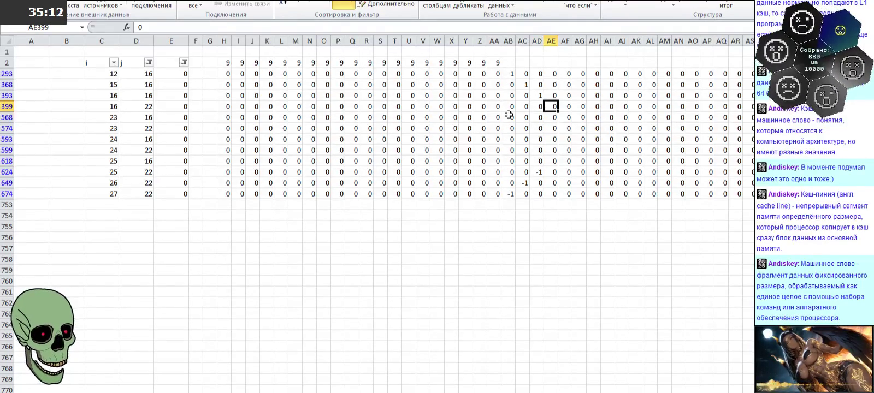
{"action": "type", "text": "1"}
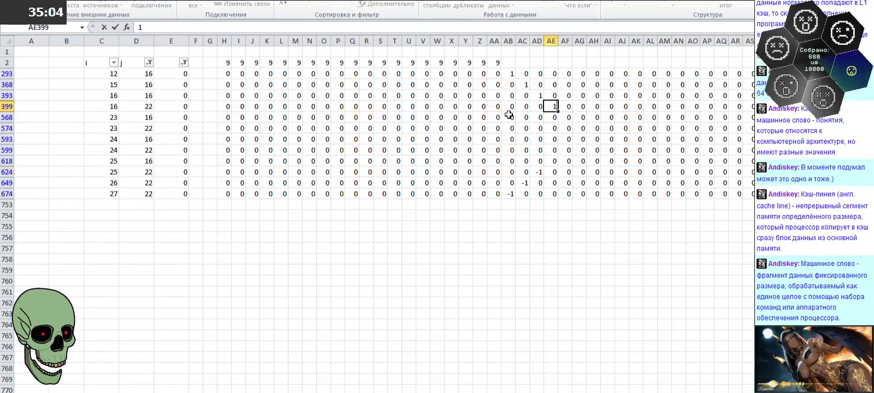
{"action": "key", "text": "Down"}
{"action": "key", "text": "Down"}
{"action": "key", "text": "Down"}
{"action": "key", "text": "Down"}
{"action": "key", "text": "Down"}
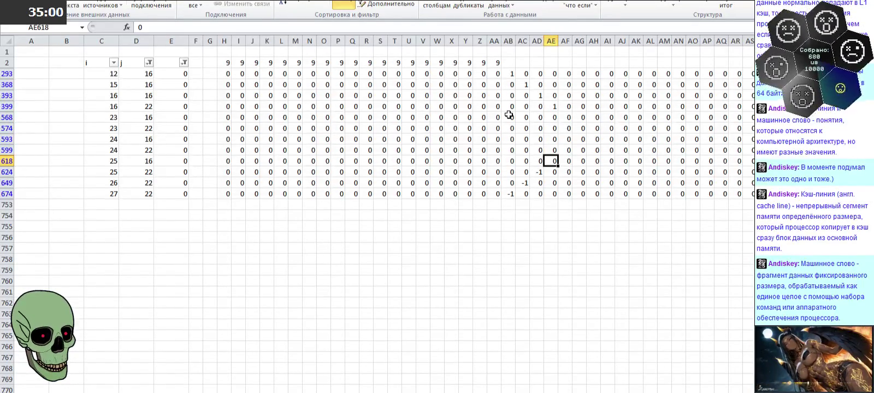
{"action": "type", "text": "-1"}
{"action": "key", "text": "Up"}
{"action": "key", "text": "Up"}
{"action": "key", "text": "Up"}
{"action": "key", "text": "Up"}
- Enter 1/-1 pairs in AF568/AF599 and AG574/AG593
{"action": "key", "text": "Right"}
{"action": "type", "text": "1"}
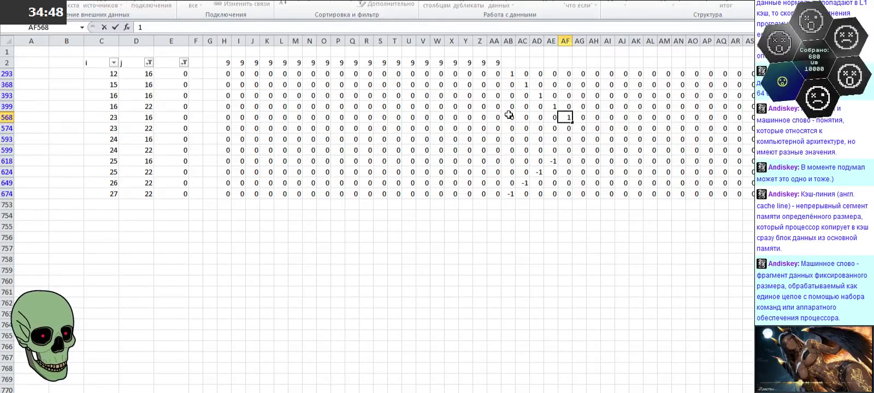
{"action": "key", "text": "Return"}
{"action": "key", "text": "Down"}
{"action": "key", "text": "Down"}
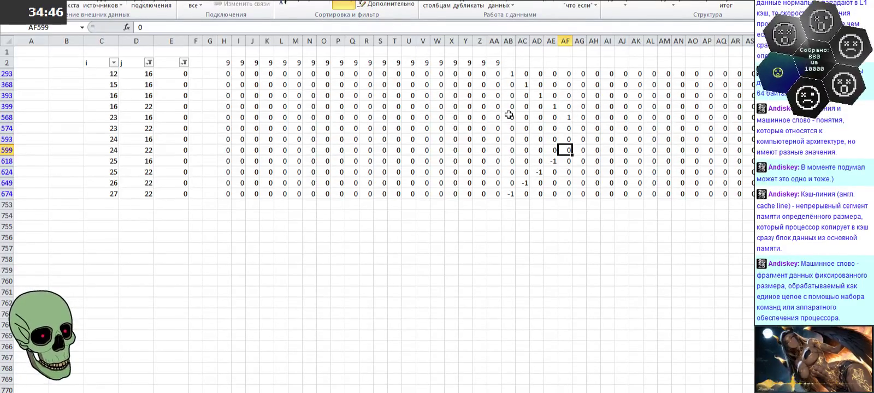
{"action": "type", "text": "-1"}
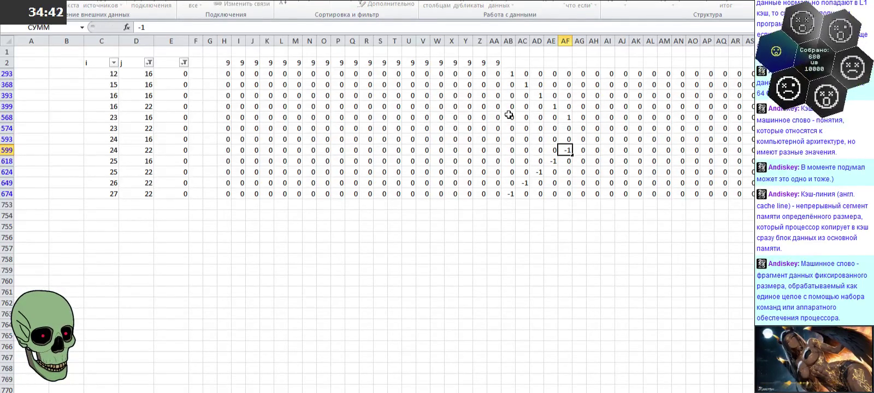
{"action": "key", "text": "Up"}
{"action": "key", "text": "Up"}
{"action": "key", "text": "Right"}
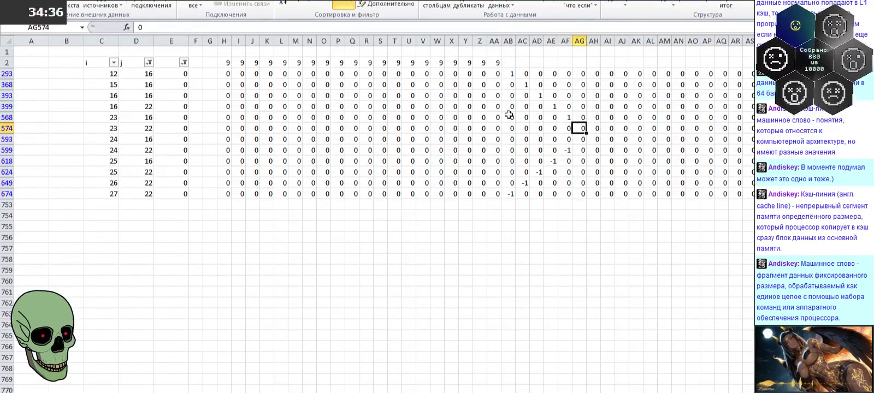
{"action": "type", "text": "1"}
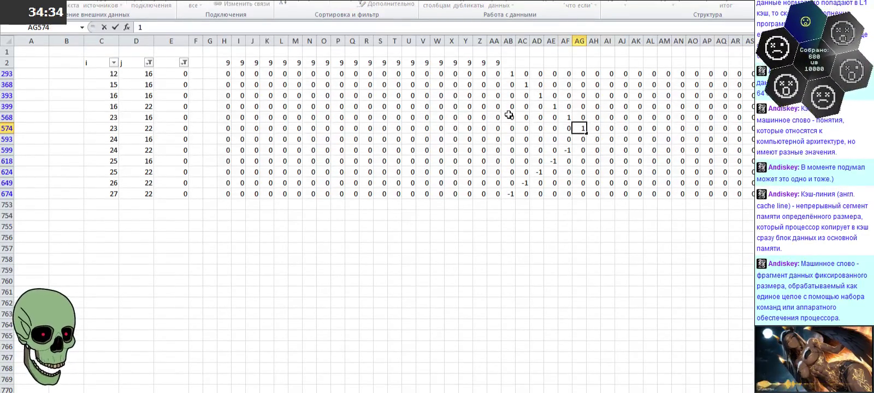
{"action": "key", "text": "Return"}
{"action": "type", "text": "-1"}
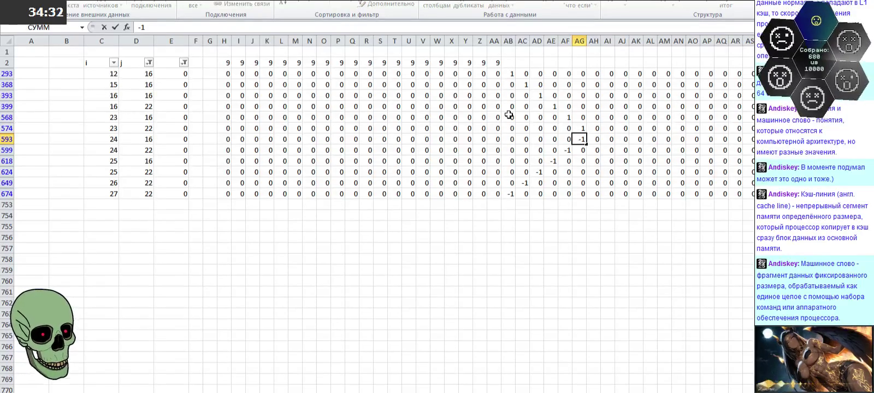
{"action": "key", "text": "Up"}
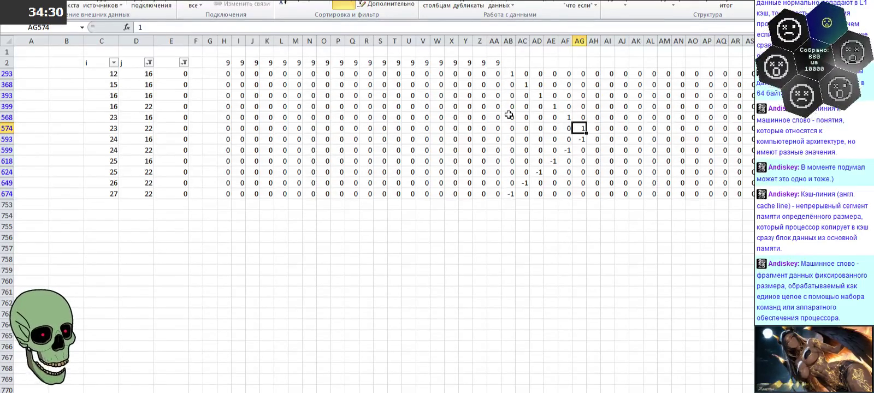
- Extend the 9s in row 2 from Z2:AA2 through column AG
{"action": "left_click_drag", "start_coordinate": [482, 62], "coordinate": [581, 70]}
{"action": "left_click_drag", "start_coordinate": [136, 74], "coordinate": [149, 194]}
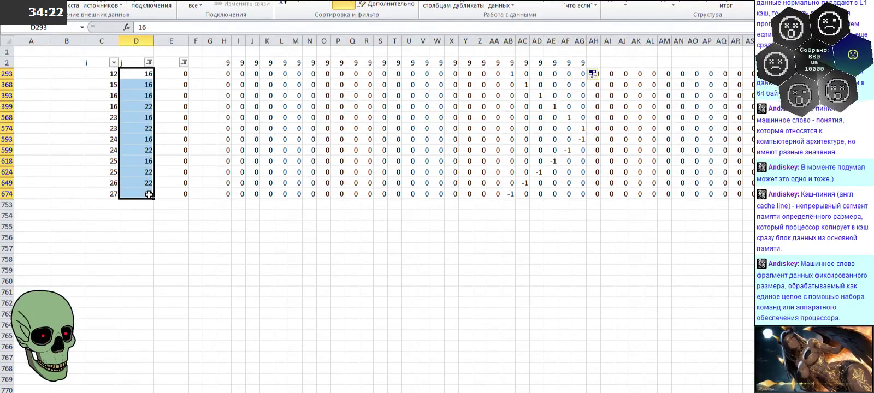
{"action": "mouse_move", "coordinate": [511, 75]}
{"action": "left_mouse_down"}
{"action": "mouse_move", "coordinate": [548, 77]}
{"action": "mouse_move", "coordinate": [581, 123]}
{"action": "mouse_move", "coordinate": [581, 190]}
{"action": "left_mouse_up"}
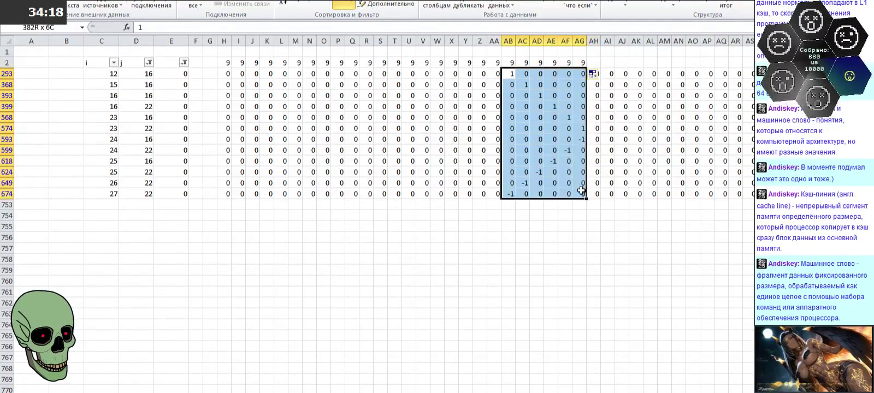
{"action": "left_click", "coordinate": [551, 248]}
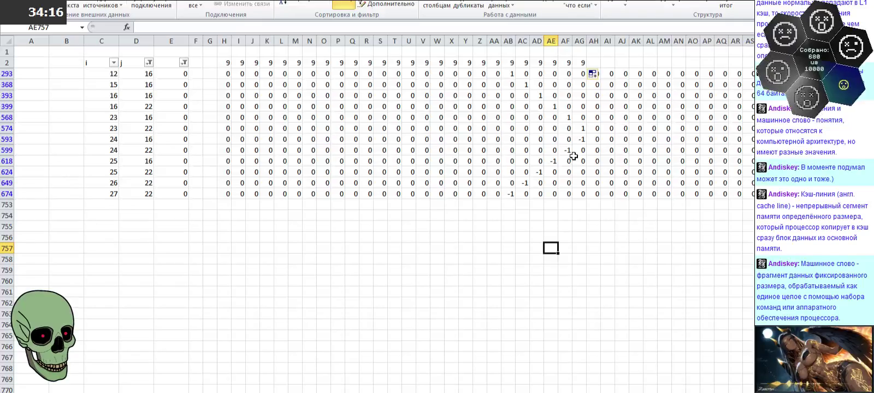
{"action": "left_click", "coordinate": [148, 62]}
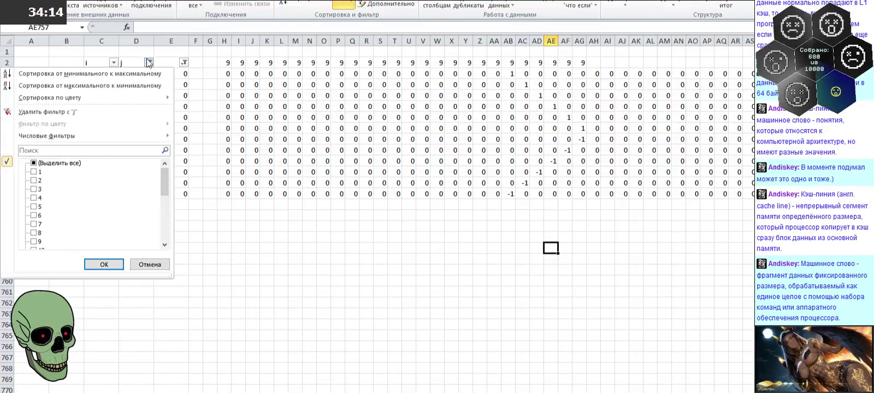
- Filter column j to show only the rows where j is 17
{"action": "left_click", "coordinate": [61, 162]}
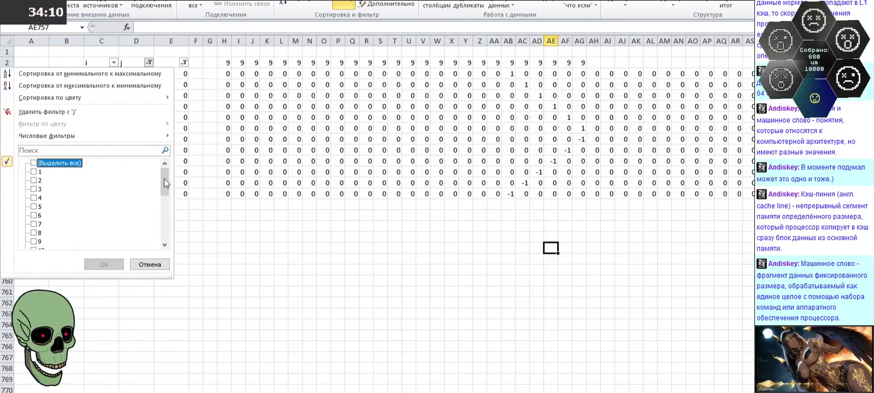
{"action": "left_click_drag", "start_coordinate": [164, 179], "coordinate": [164, 241]}
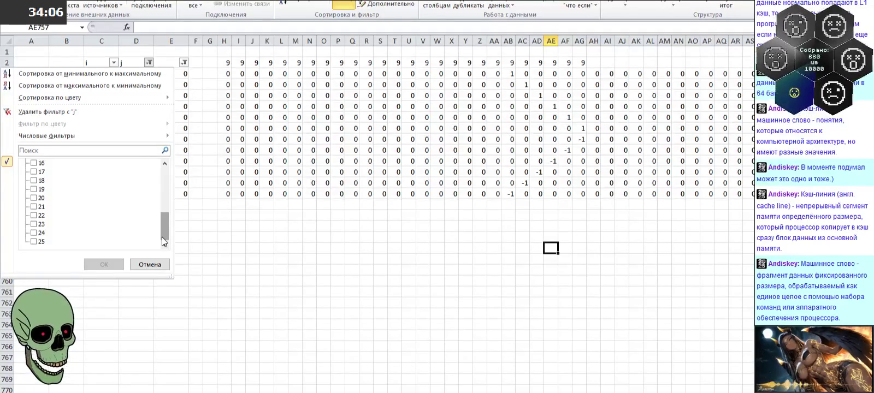
{"action": "left_click", "coordinate": [33, 172]}
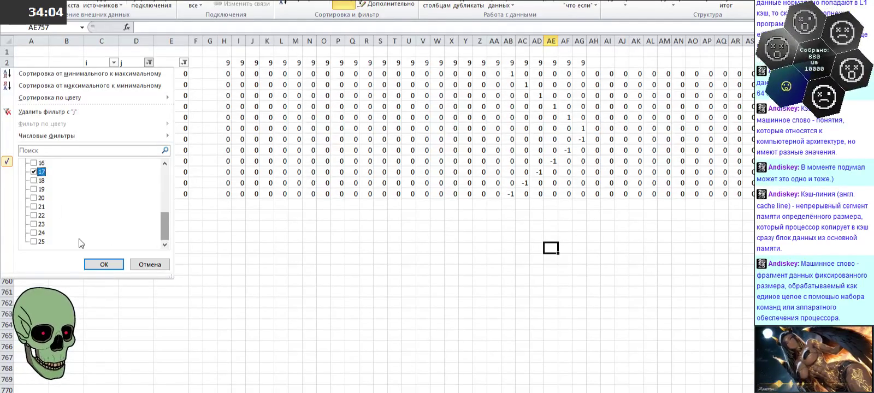
{"action": "left_click", "coordinate": [100, 264]}
- Enter 1/-1 pairs in AH369/AH644 and AI394/AI619
{"action": "left_click", "coordinate": [594, 74]}
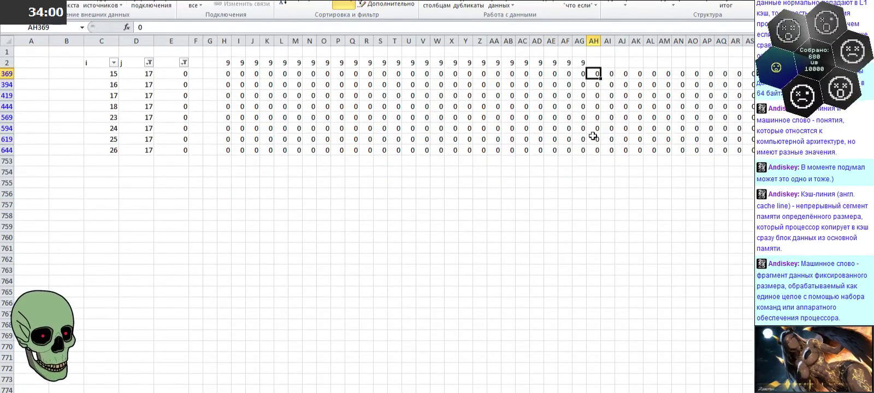
{"action": "type", "text": "1"}
{"action": "key", "text": "Return"}
{"action": "key", "text": "Down"}
{"action": "key", "text": "Down"}
{"action": "key", "text": "Down"}
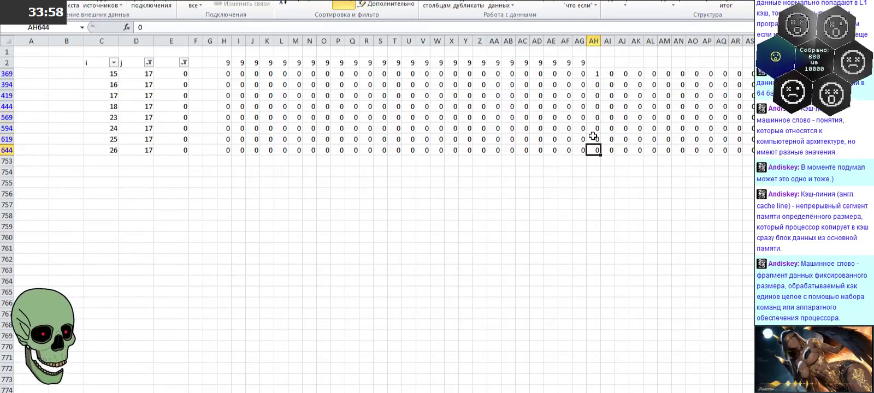
{"action": "type", "text": "-1"}
{"action": "key", "text": "Up"}
{"action": "key", "text": "Up"}
{"action": "key", "text": "Up"}
{"action": "key", "text": "Up"}
{"action": "key", "text": "Right"}
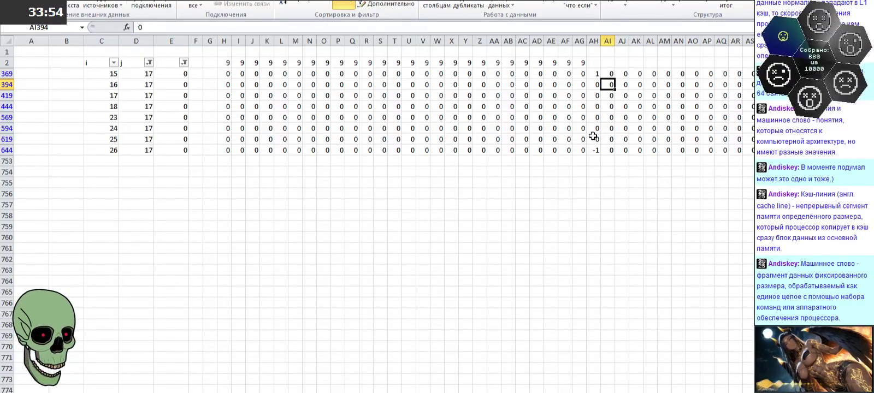
{"action": "type", "text": "1"}
{"action": "key", "text": "Return"}
{"action": "key", "text": "Down"}
{"action": "key", "text": "Down"}
{"action": "key", "text": "Down"}
{"action": "key", "text": "Down"}
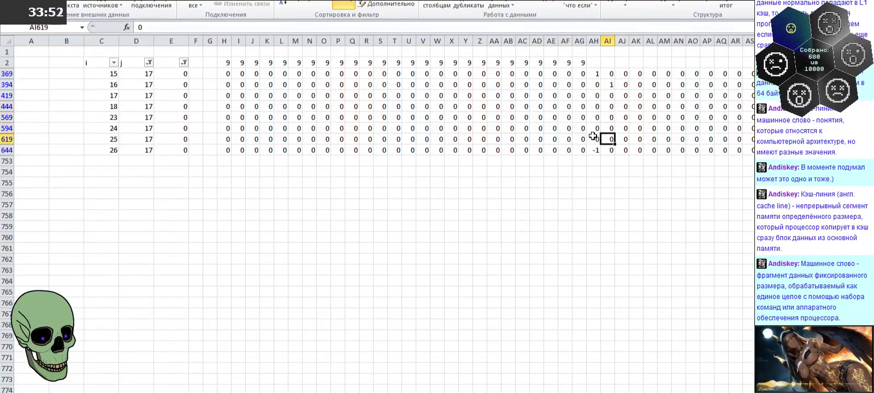
{"action": "type", "text": "-1"}
{"action": "key", "text": "Up"}
- Enter 1/-1 pairs in AJ419/AJ444 and AK569/AK594
{"action": "key", "text": "Up"}
{"action": "key", "text": "Up"}
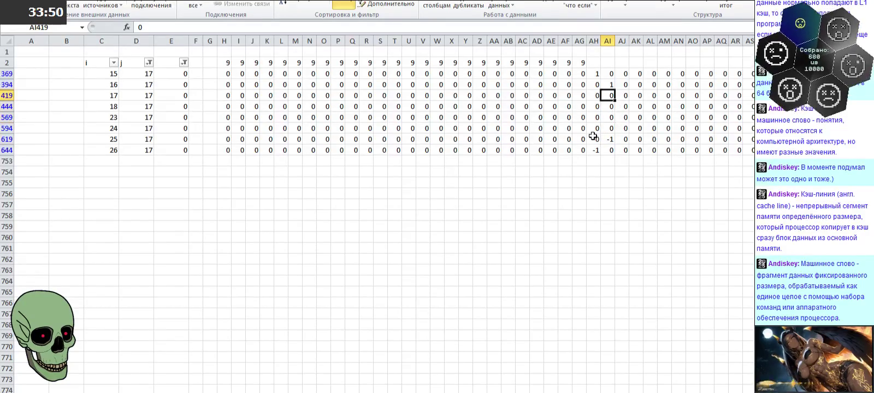
{"action": "key", "text": "Up"}
{"action": "key", "text": "Right"}
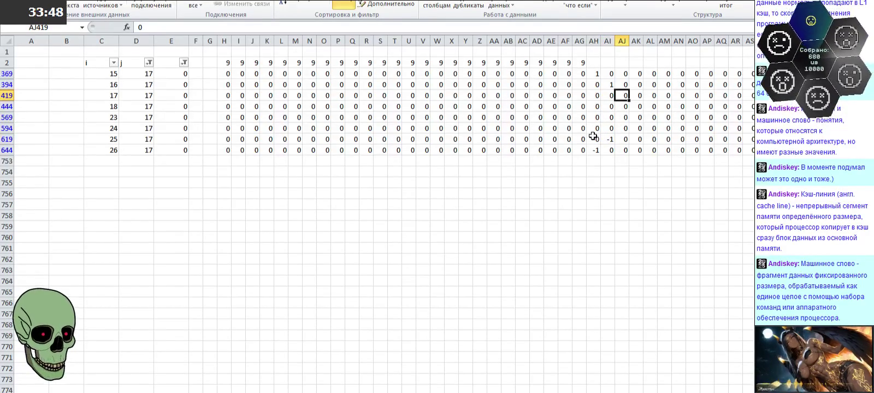
{"action": "type", "text": "1"}
{"action": "key", "text": "Return"}
{"action": "key", "text": "Down"}
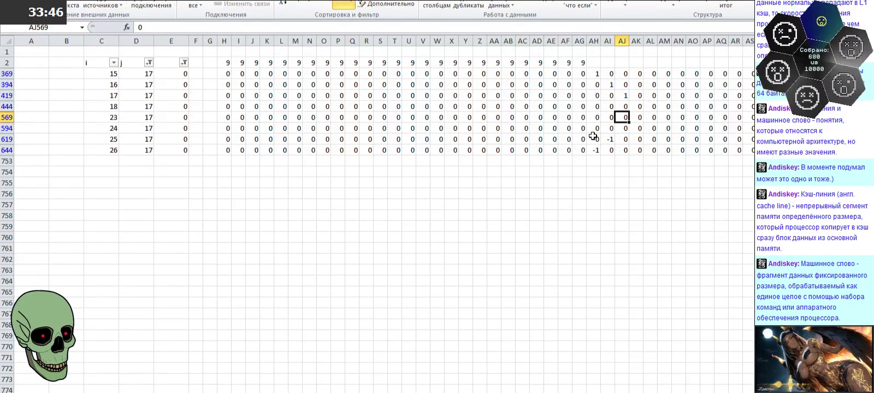
{"action": "key", "text": "Up"}
{"action": "key", "text": "Left"}
{"action": "key", "text": "Left"}
{"action": "key", "text": "Left"}
{"action": "key", "text": "Left"}
{"action": "key", "text": "Left"}
{"action": "key", "text": "Left"}
{"action": "key", "text": "Left"}
{"action": "key", "text": "Left"}
{"action": "key", "text": "Left"}
{"action": "key", "text": "Left"}
{"action": "key", "text": "Right"}
{"action": "key", "text": "Right"}
{"action": "key", "text": "Right"}
{"action": "key", "text": "Right"}
{"action": "key", "text": "Right"}
{"action": "key", "text": "Right"}
{"action": "key", "text": "Right"}
{"action": "key", "text": "Right"}
{"action": "key", "text": "Right"}
{"action": "key", "text": "Right"}
{"action": "key", "text": "Right"}
{"action": "type", "text": "-1"}
{"action": "key", "text": "Down"}
{"action": "key", "text": "Right"}
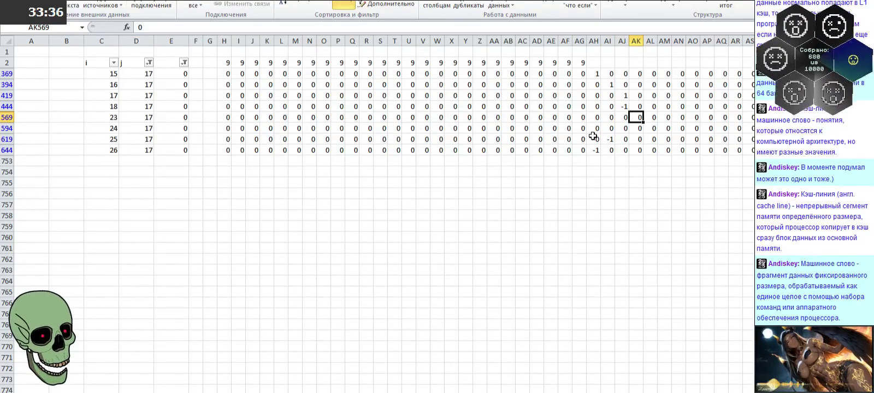
{"action": "type", "text": "1"}
{"action": "key", "text": "Down"}
{"action": "type", "text": "-1"}
{"action": "key", "text": "Return"}
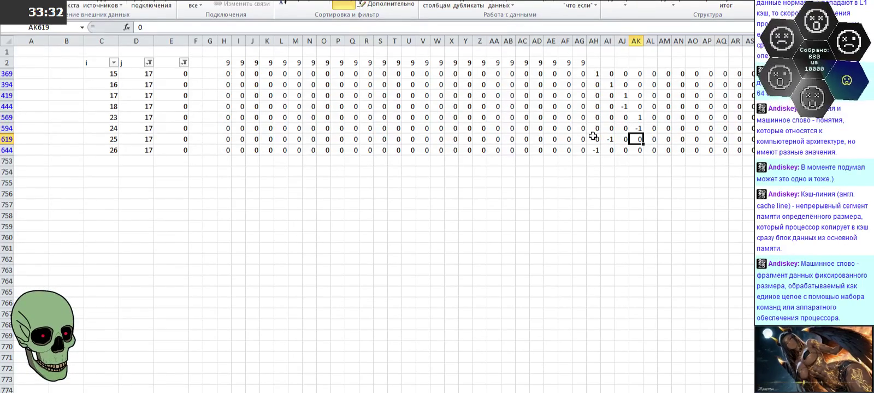
- Extend the row 2 values of 9 through column AK
{"action": "left_click_drag", "start_coordinate": [590, 73], "coordinate": [638, 146]}
{"action": "left_click_drag", "start_coordinate": [571, 62], "coordinate": [639, 65]}
{"action": "left_click", "coordinate": [665, 127]}
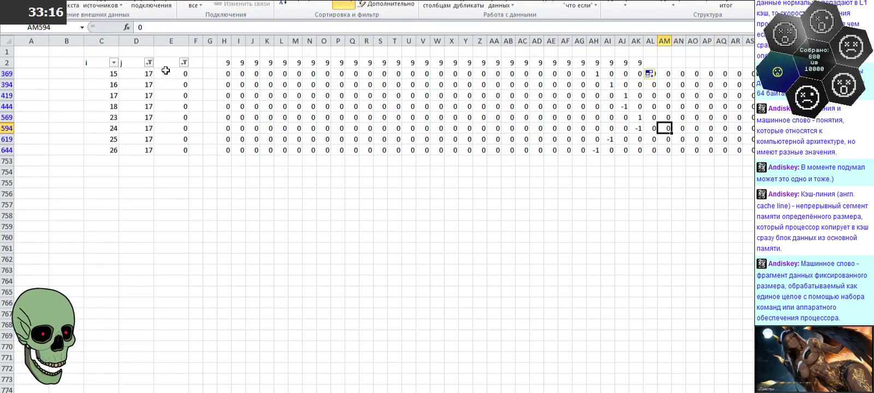
- Change the j filter from 17 to show only the rows where j is 21
{"action": "left_click", "coordinate": [149, 63]}
{"action": "scroll", "coordinate": [152, 208], "scroll_direction": "down", "scroll_amount": 5}
{"action": "left_click", "coordinate": [40, 172]}
{"action": "left_click", "coordinate": [41, 207]}
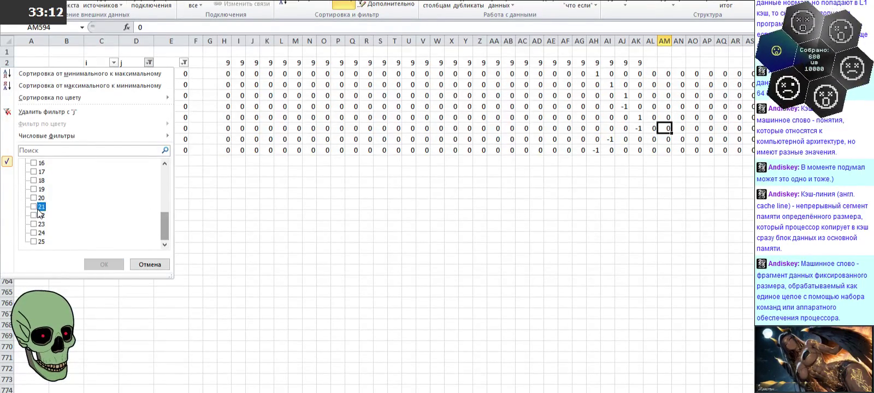
{"action": "left_click", "coordinate": [102, 265]}
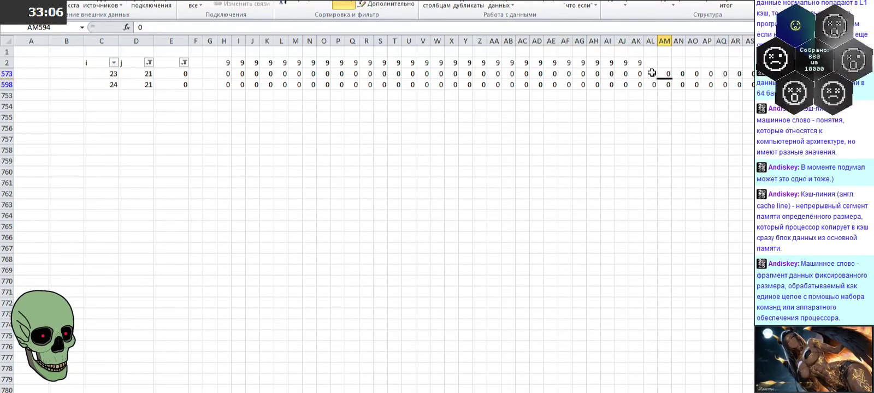
- Enter 1 in AL573, -1 in AL598, and 9 in AL2
{"action": "left_click", "coordinate": [652, 72]}
{"action": "type", "text": "1"}
{"action": "key", "text": "Left"}
{"action": "key", "text": "Down"}
{"action": "key", "text": "Right"}
{"action": "type", "text": "-1"}
{"action": "key", "text": "Tab"}
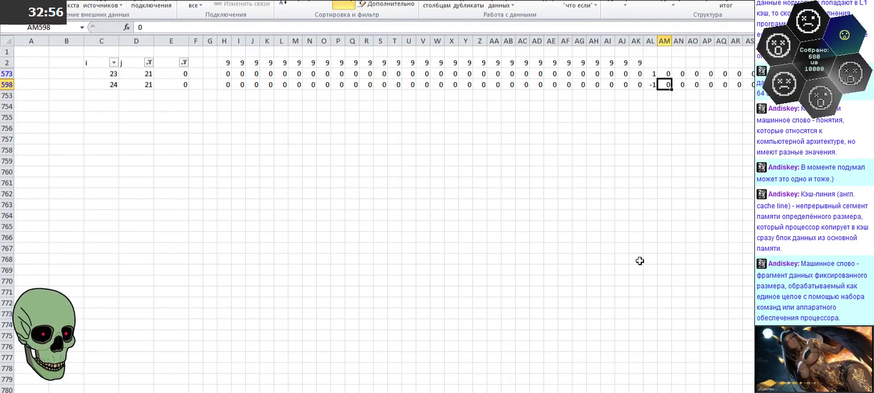
{"action": "left_click", "coordinate": [650, 63]}
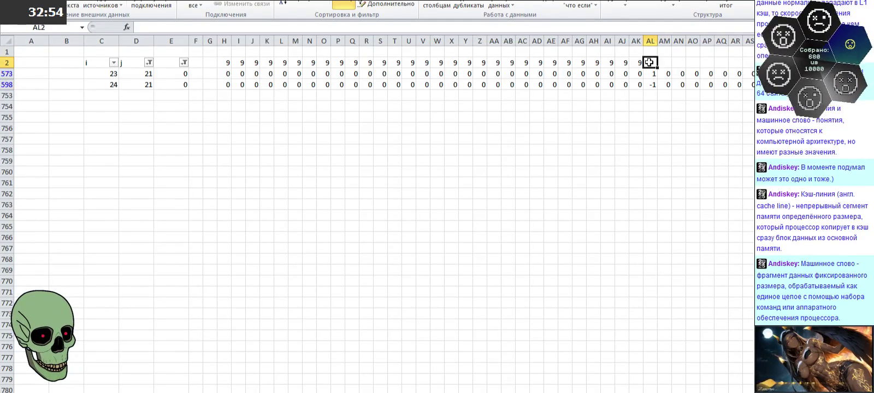
{"action": "type", "text": "9"}
{"action": "left_click", "coordinate": [649, 108]}
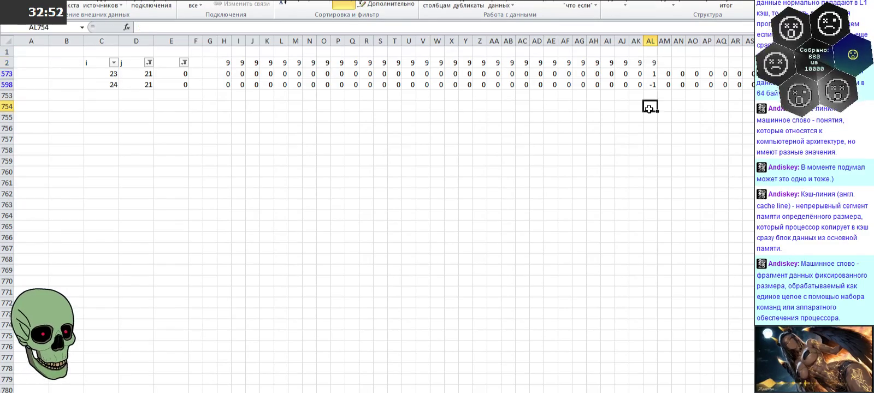
{"action": "left_click", "coordinate": [343, 5]}
- Delete the spare columns AM through BK
{"action": "left_click_drag", "start_coordinate": [568, 392], "coordinate": [581, 392]}
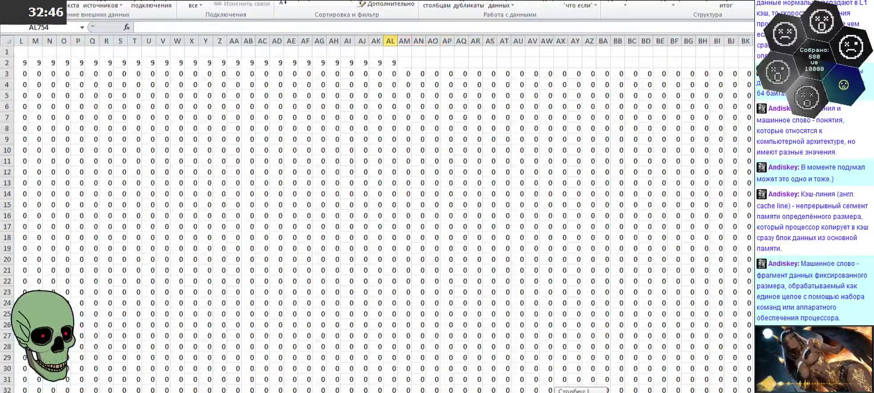
{"action": "left_click_drag", "start_coordinate": [407, 73], "coordinate": [748, 129]}
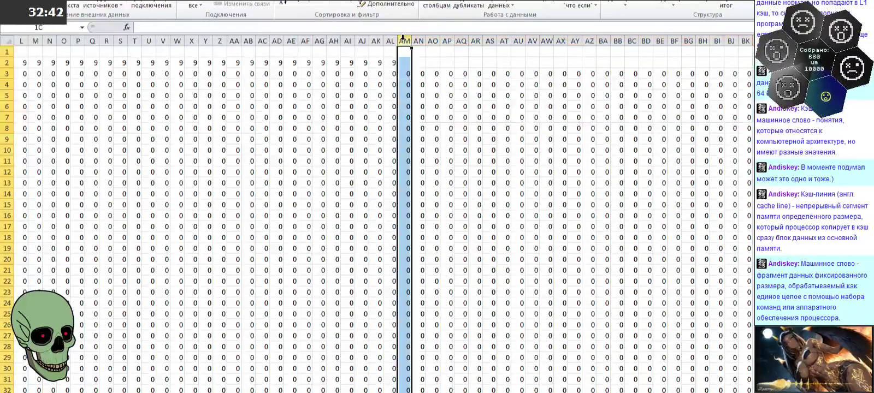
{"action": "left_click_drag", "start_coordinate": [405, 41], "coordinate": [748, 42]}
{"action": "right_click", "coordinate": [716, 42]}
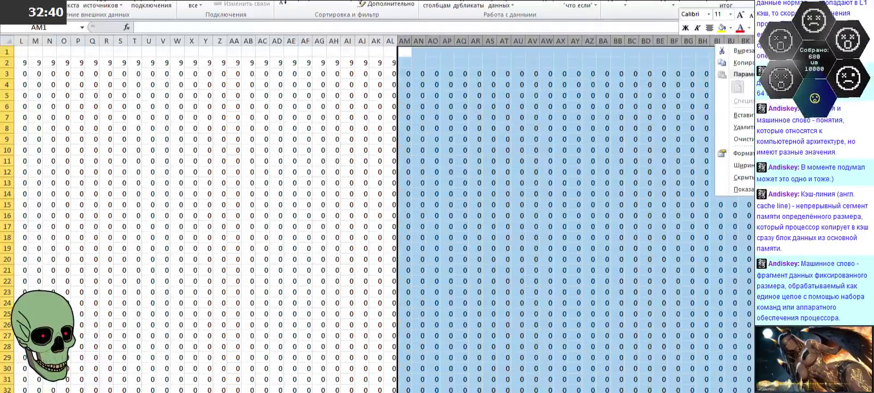
{"action": "left_click", "coordinate": [742, 126]}
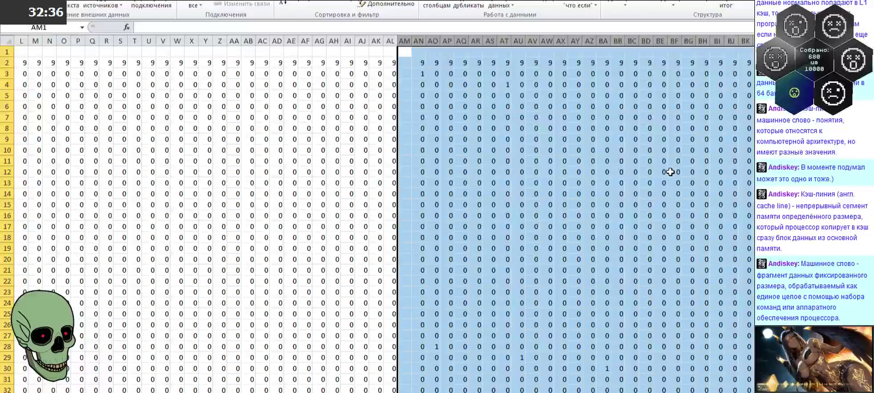
- Delete the leftover zero-only columns CV through DH
{"action": "left_click_drag", "start_coordinate": [601, 392], "coordinate": [623, 392]}
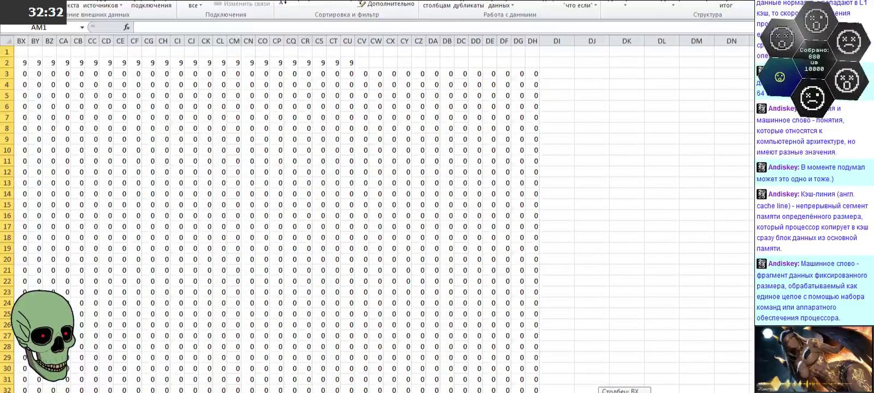
{"action": "left_click_drag", "start_coordinate": [362, 41], "coordinate": [535, 41]}
{"action": "right_click", "coordinate": [535, 41]}
{"action": "left_click", "coordinate": [576, 131]}
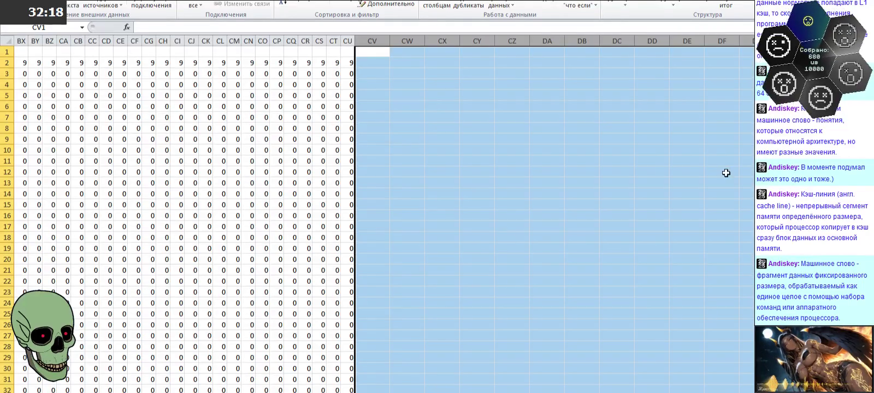
{"action": "left_click", "coordinate": [463, 226]}
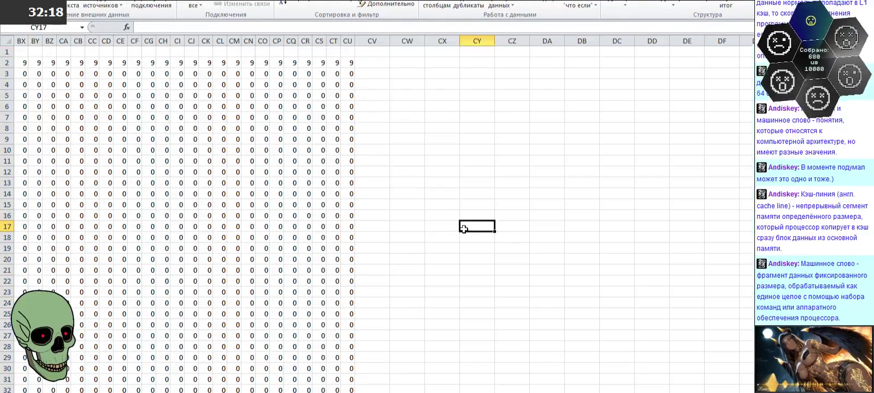
- Drag columns H:AL to the right end of the matrix, into BQ:CU
{"action": "scroll", "coordinate": [463, 273], "scroll_direction": "left", "scroll_amount": 20}
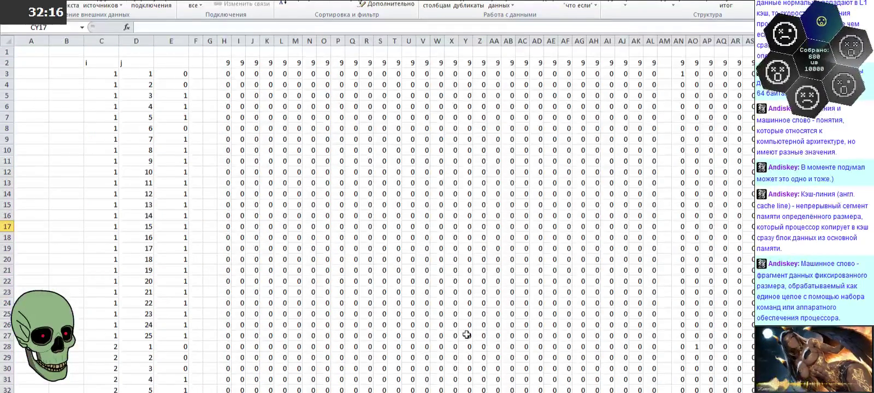
{"action": "left_click_drag", "start_coordinate": [228, 37], "coordinate": [656, 53]}
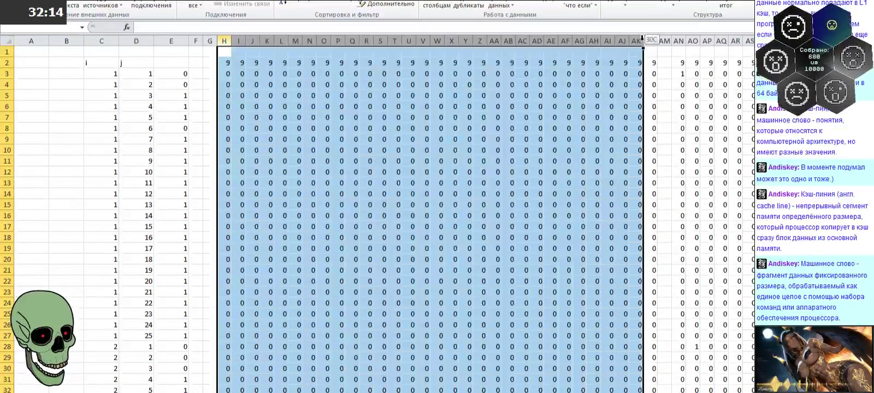
{"action": "mouse_move", "coordinate": [657, 328]}
{"action": "left_mouse_down"}
{"action": "mouse_move", "coordinate": [561, 264]}
{"action": "mouse_move", "coordinate": [754, 262]}
{"action": "left_mouse_up"}
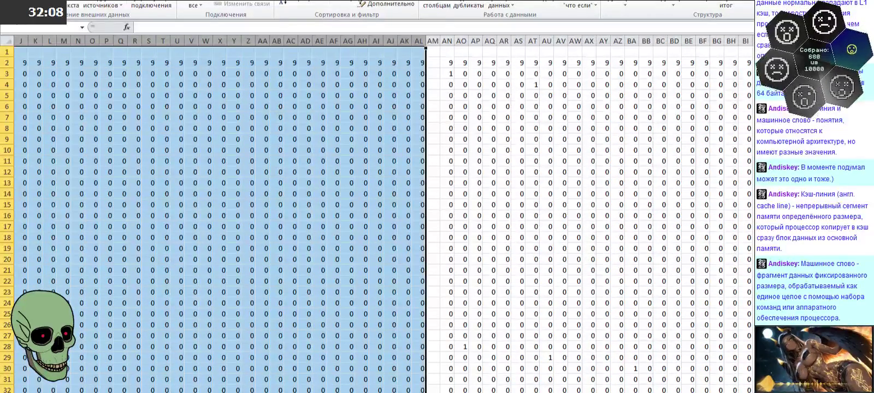
{"action": "left_click_drag", "start_coordinate": [754, 263], "coordinate": [754, 263]}
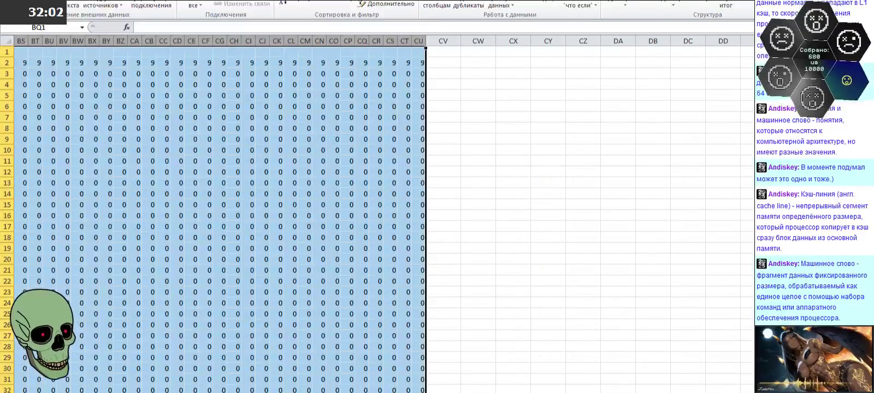
{"action": "left_click_drag", "start_coordinate": [727, 392], "coordinate": [686, 392]}
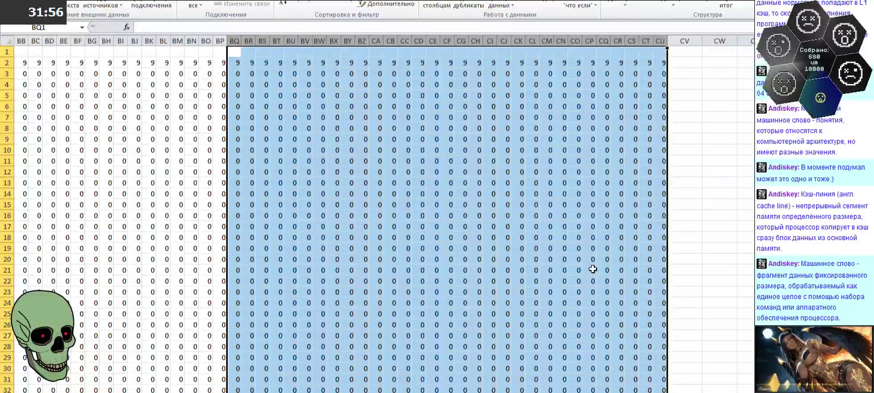
{"action": "scroll", "coordinate": [593, 268], "scroll_direction": "down", "scroll_amount": 11}
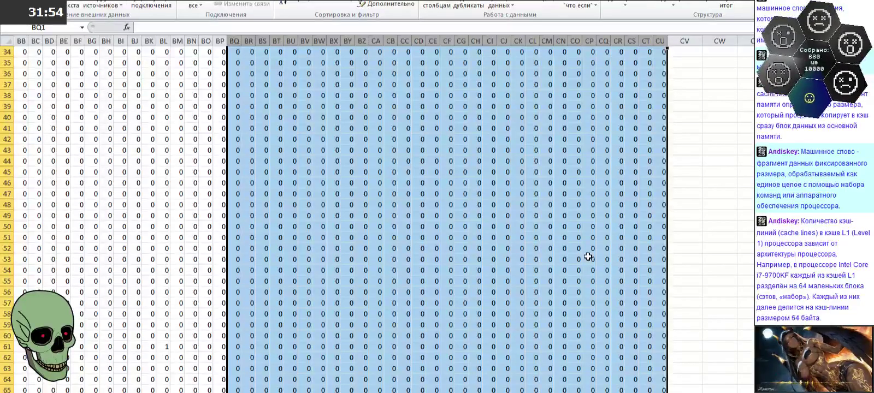
- Scroll through the unfiltered sheet to review all i and j rows and coefficients
{"action": "left_click", "coordinate": [38, 0]}
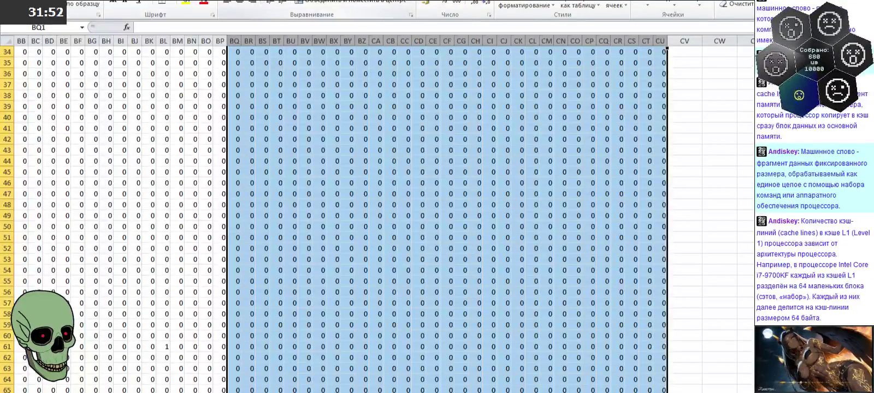
{"action": "scroll", "coordinate": [659, 134], "scroll_direction": "up", "scroll_amount": 11}
{"action": "scroll", "coordinate": [659, 134], "scroll_direction": "down", "scroll_amount": 7}
{"action": "scroll", "coordinate": [659, 134], "scroll_direction": "down", "scroll_amount": 5}
{"action": "scroll", "coordinate": [660, 134], "scroll_direction": "down", "scroll_amount": 6}
{"action": "scroll", "coordinate": [653, 142], "scroll_direction": "down", "scroll_amount": 6}
{"action": "scroll", "coordinate": [645, 149], "scroll_direction": "down", "scroll_amount": 9}
{"action": "scroll", "coordinate": [645, 140], "scroll_direction": "down", "scroll_amount": 9}
{"action": "scroll", "coordinate": [382, 218], "scroll_direction": "down", "scroll_amount": 7}
{"action": "scroll", "coordinate": [383, 219], "scroll_direction": "down", "scroll_amount": 7}
{"action": "scroll", "coordinate": [382, 219], "scroll_direction": "down", "scroll_amount": 7}
{"action": "scroll", "coordinate": [382, 218], "scroll_direction": "down", "scroll_amount": 7}
{"action": "scroll", "coordinate": [382, 218], "scroll_direction": "up", "scroll_amount": 5}
{"action": "scroll", "coordinate": [383, 218], "scroll_direction": "up", "scroll_amount": 6}
{"action": "scroll", "coordinate": [382, 218], "scroll_direction": "up", "scroll_amount": 5}
{"action": "scroll", "coordinate": [693, 362], "scroll_direction": "up", "scroll_amount": 20}
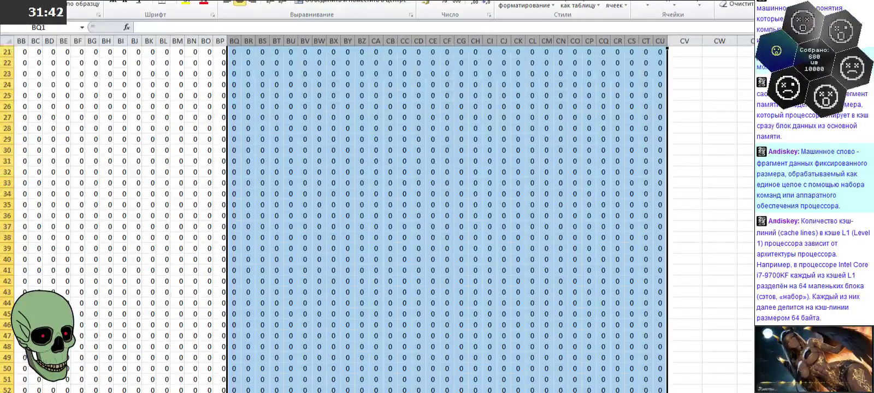
{"action": "scroll", "coordinate": [693, 363], "scroll_direction": "up", "scroll_amount": 7}
{"action": "left_click_drag", "start_coordinate": [711, 392], "coordinate": [656, 392]}
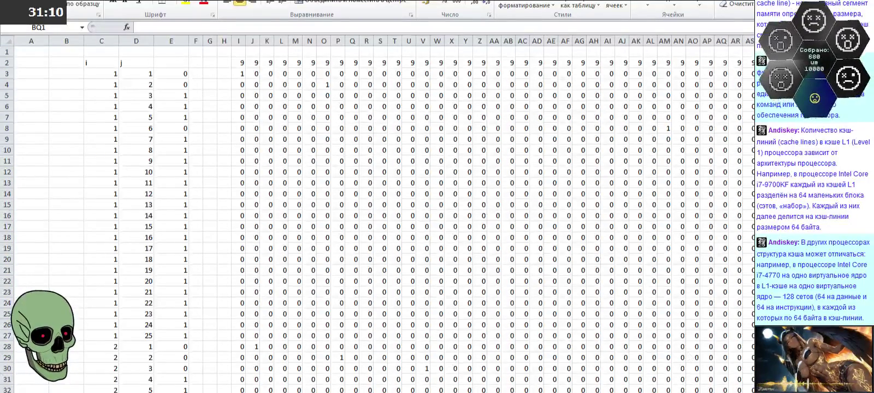
{"action": "key", "text": "alt+Tab"}
- Search Yandex in a new tab for 'структура кэша процессор x5450'
{"action": "key", "text": "ctrl+t"}
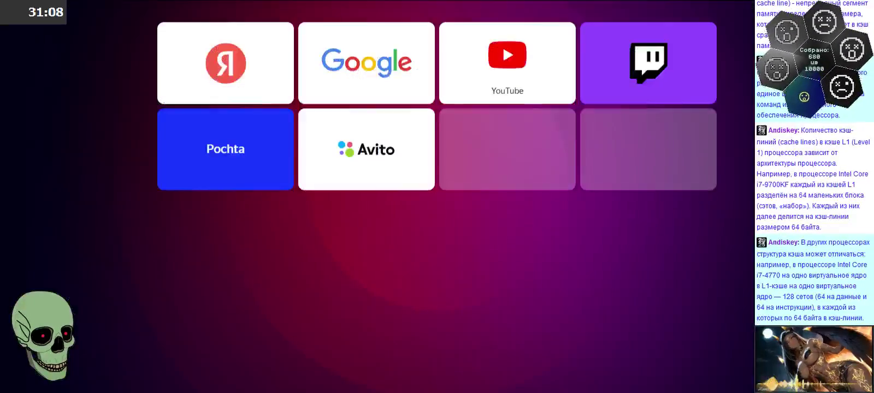
{"action": "right_click", "coordinate": [523, 6]}
{"action": "left_click", "coordinate": [550, 27]}
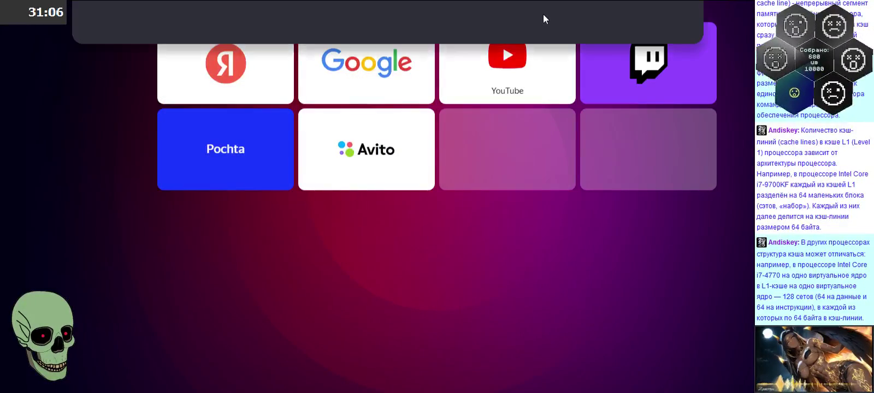
{"action": "type", "text": "проце"}
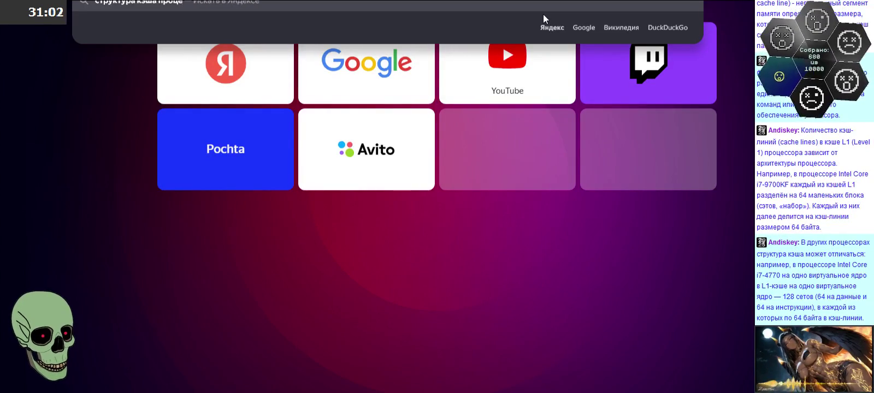
{"action": "type", "text": "ссор"}
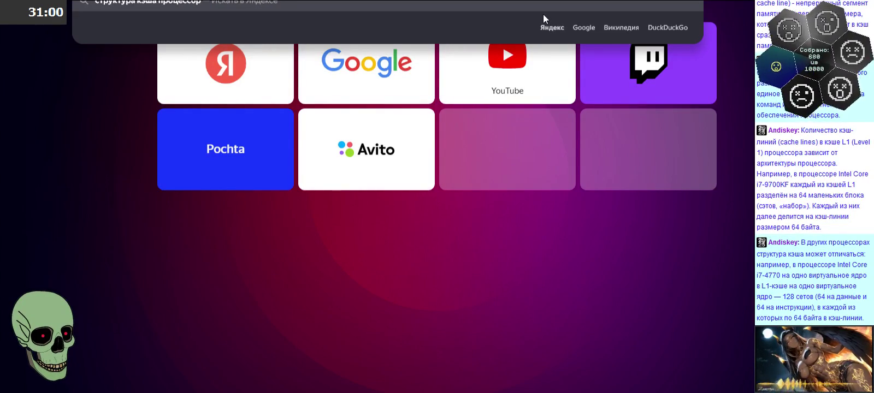
{"action": "type", "text": " x64"}
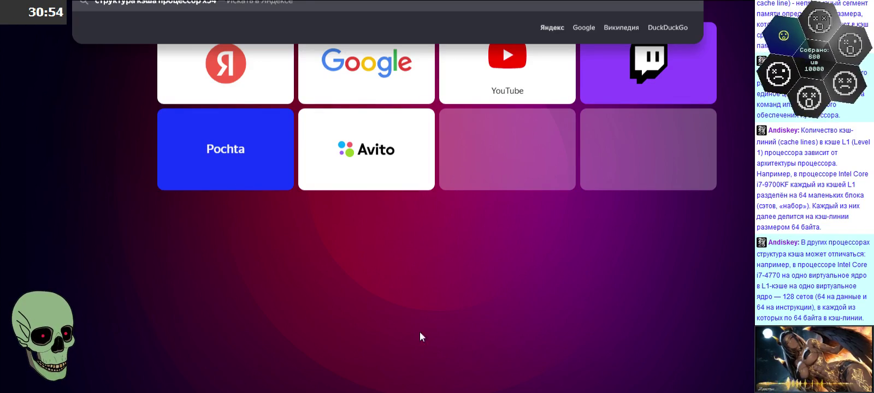
{"action": "type", "text": "50"}
{"action": "key", "text": "Return"}
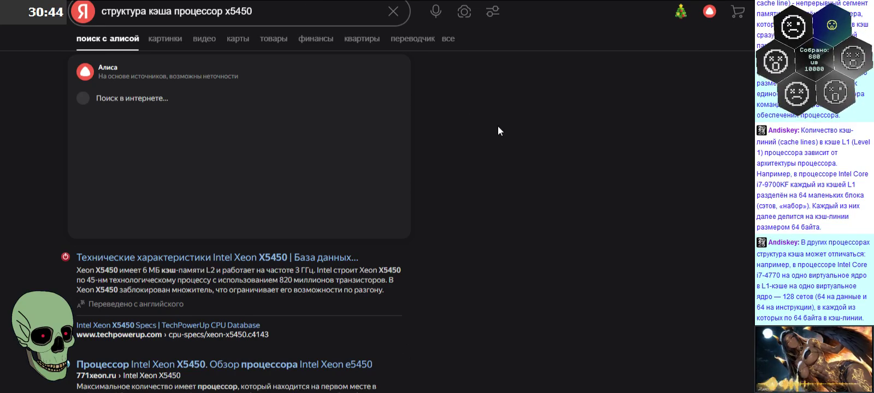
- Scroll the Yandex results and expand Alice's answer about the X5450 cache levels
{"action": "scroll", "coordinate": [497, 130], "scroll_direction": "down", "scroll_amount": 1}
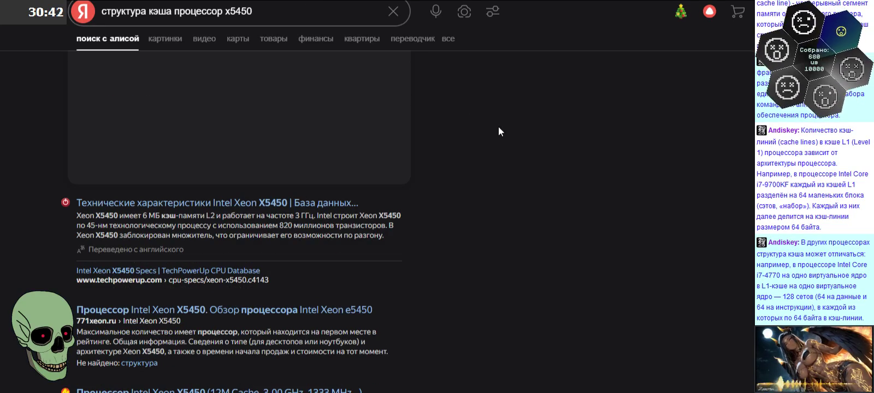
{"action": "scroll", "coordinate": [499, 131], "scroll_direction": "down", "scroll_amount": 2}
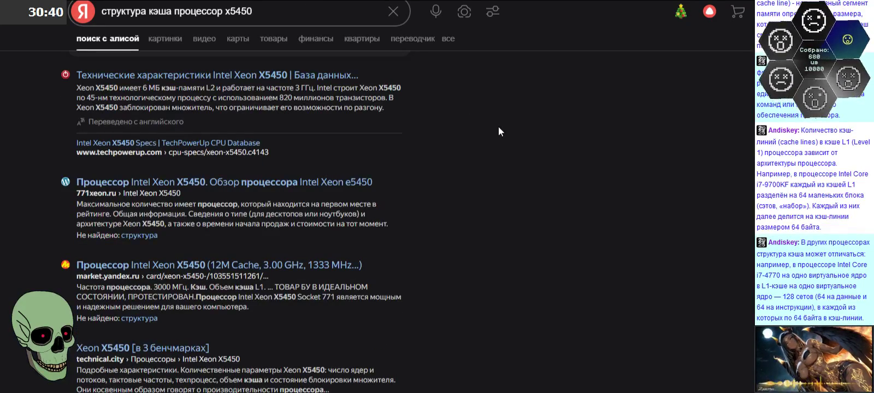
{"action": "scroll", "coordinate": [499, 131], "scroll_direction": "up", "scroll_amount": 3}
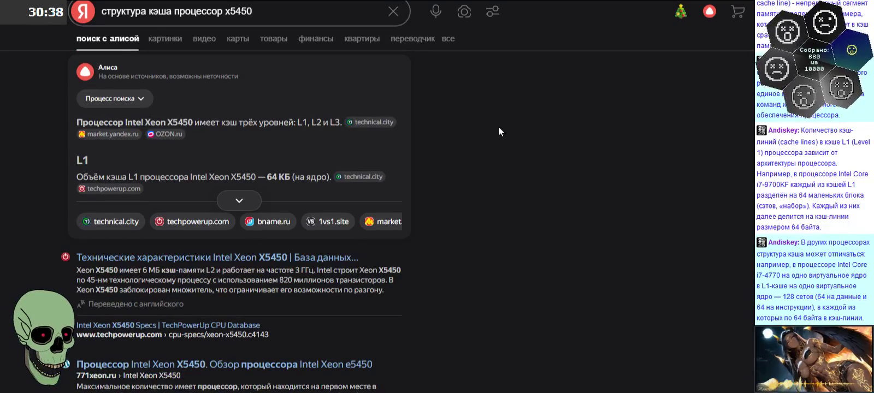
{"action": "left_click", "coordinate": [235, 202]}
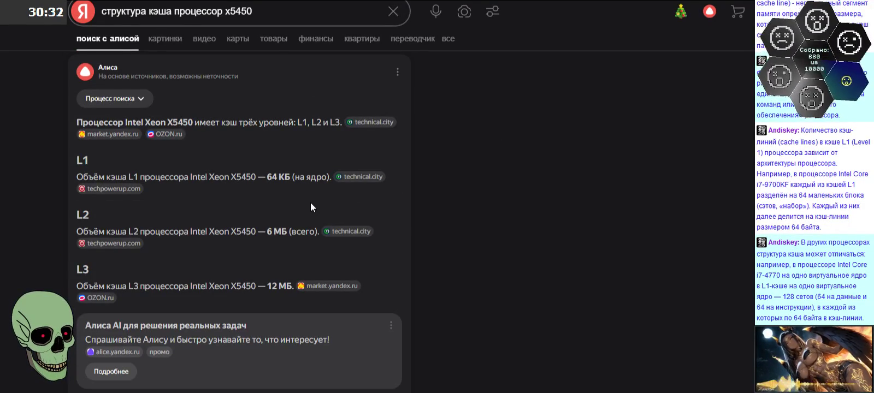
- Read the L1 64 KB, L2 6 MB and L3 12 MB listing, then return to the query field
{"action": "scroll", "coordinate": [310, 202], "scroll_direction": "down", "scroll_amount": 1}
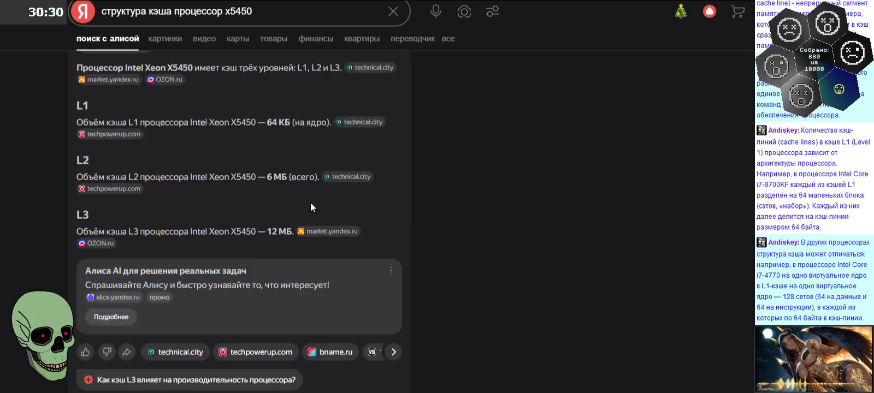
{"action": "scroll", "coordinate": [310, 202], "scroll_direction": "down", "scroll_amount": 6}
{"action": "scroll", "coordinate": [311, 200], "scroll_direction": "down", "scroll_amount": 3}
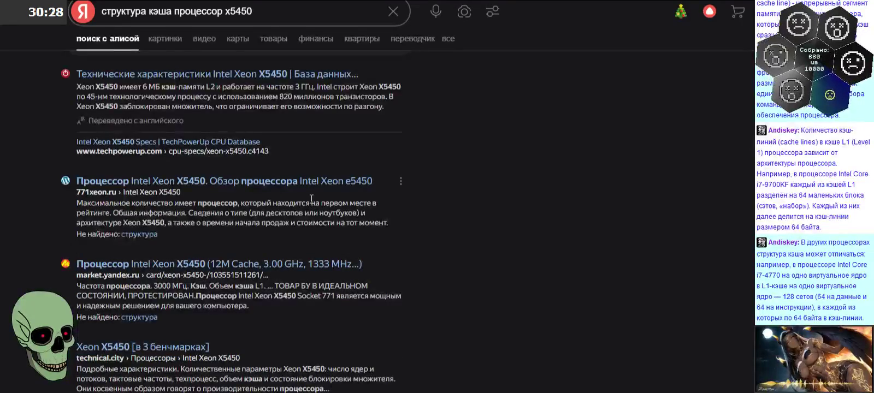
{"action": "scroll", "coordinate": [310, 200], "scroll_direction": "down", "scroll_amount": 3}
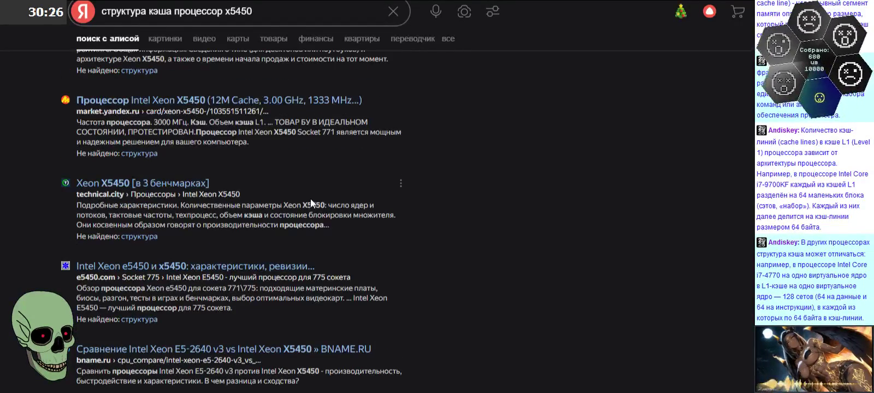
{"action": "scroll", "coordinate": [310, 199], "scroll_direction": "down", "scroll_amount": 2}
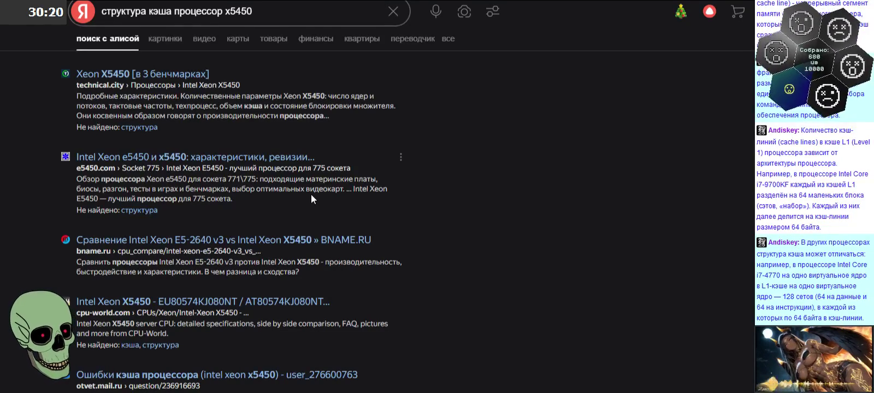
{"action": "scroll", "coordinate": [311, 196], "scroll_direction": "up", "scroll_amount": 3}
{"action": "scroll", "coordinate": [309, 186], "scroll_direction": "up", "scroll_amount": 5}
{"action": "scroll", "coordinate": [306, 170], "scroll_direction": "up", "scroll_amount": 3}
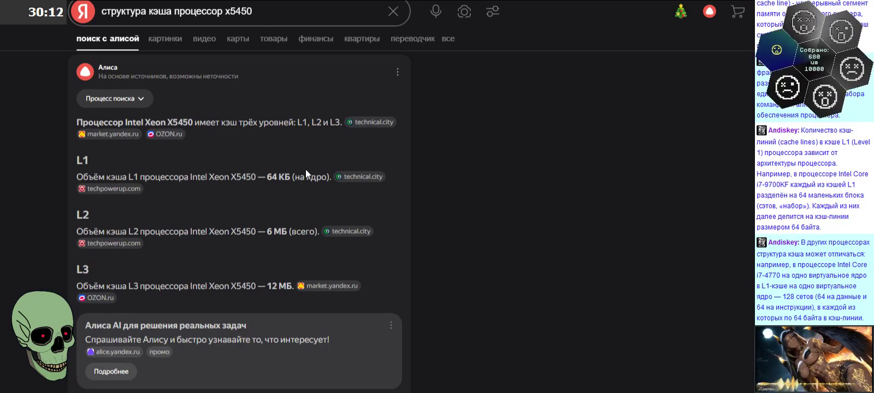
{"action": "left_click", "coordinate": [265, 10]}
- Extend the query with 'сколько сетов и кэш линий размер', fixing the typo, and search
{"action": "type", "text": "сколько сетов и к"}
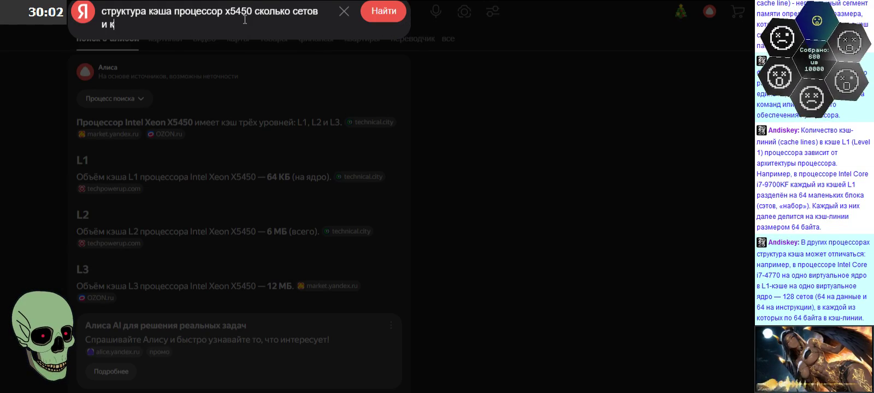
{"action": "type", "text": "эш линий размепр"}
{"action": "key", "text": "BackSpace"}
{"action": "key", "text": "BackSpace"}
{"action": "type", "text": "р"}
{"action": "key", "text": "Return"}
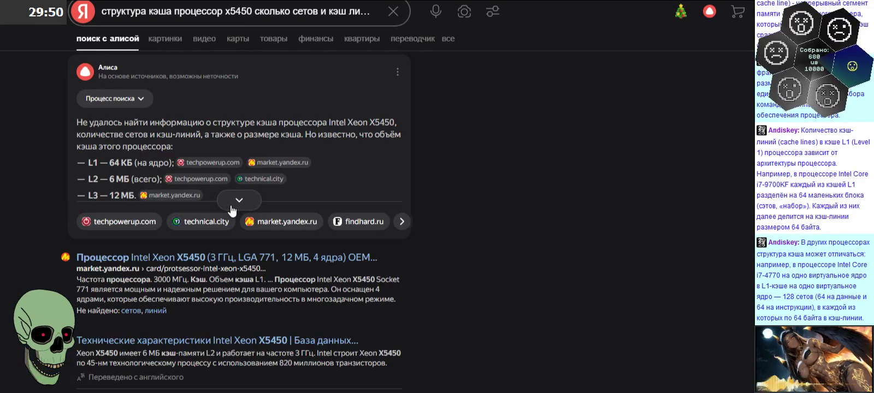
- Expand Alice's card for the sets and line-size answer, then switch to Google results
{"action": "left_click", "coordinate": [230, 207]}
{"action": "scroll", "coordinate": [453, 180], "scroll_direction": "down", "scroll_amount": 5}
{"action": "scroll", "coordinate": [454, 178], "scroll_direction": "down", "scroll_amount": 4}
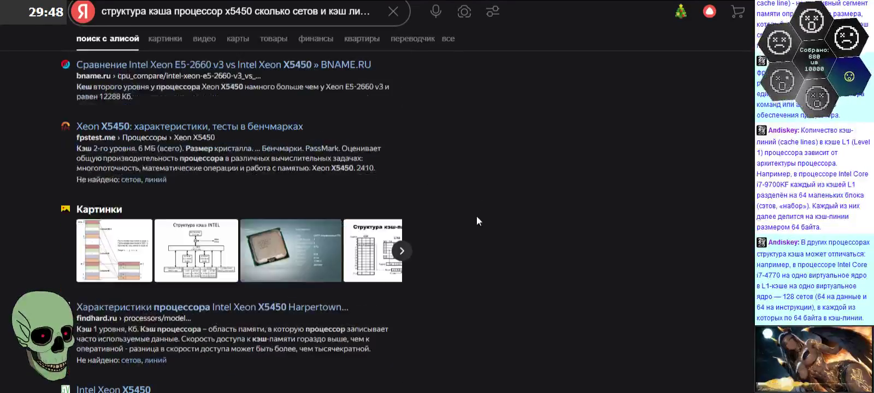
{"action": "scroll", "coordinate": [471, 211], "scroll_direction": "down", "scroll_amount": 10}
{"action": "left_click", "coordinate": [281, 349]}
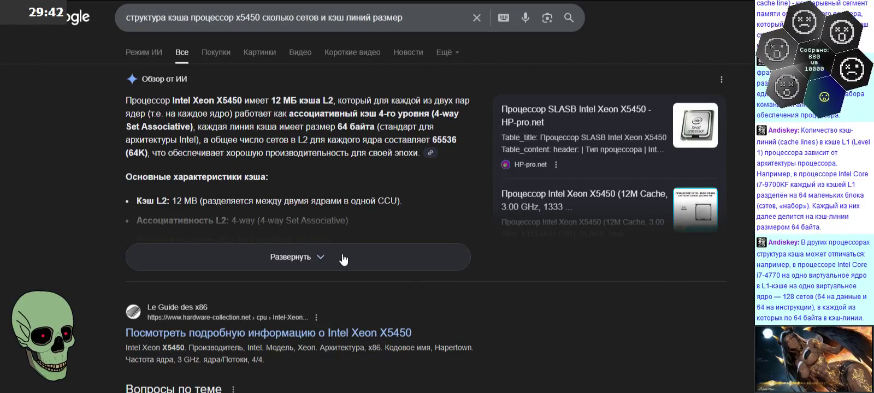
- Expand Google's AI overview and highlight its 'Кэш L2' details
{"action": "left_click", "coordinate": [343, 260]}
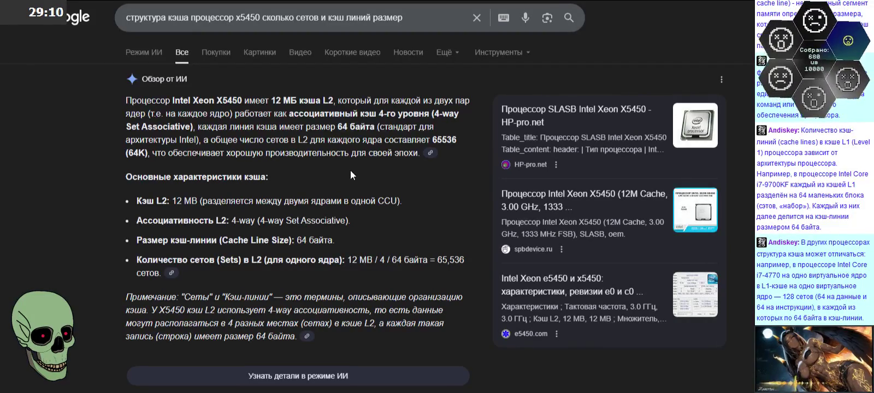
{"action": "scroll", "coordinate": [351, 171], "scroll_direction": "down", "scroll_amount": 1}
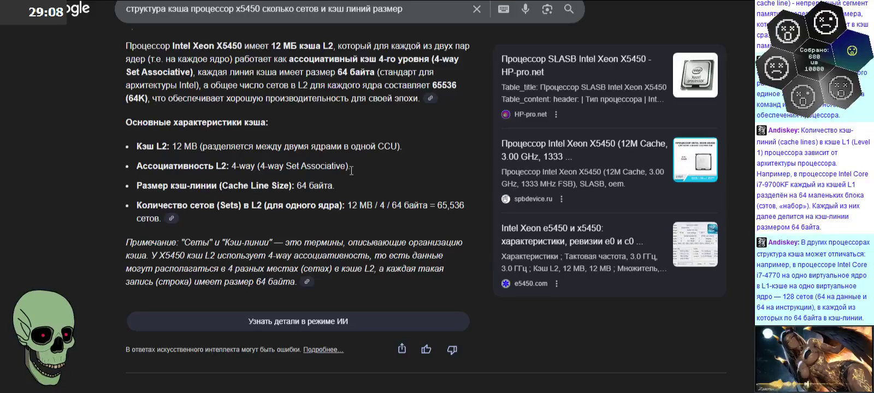
{"action": "double_click", "coordinate": [164, 145]}
{"action": "left_click", "coordinate": [163, 144]}
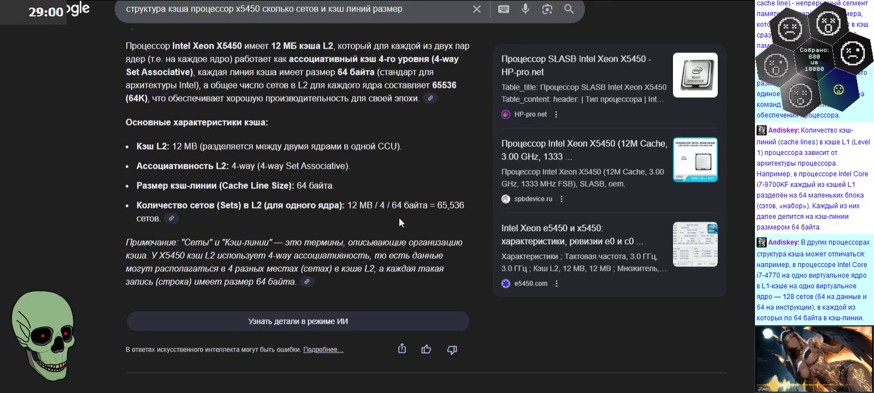
- Show the sources behind the sets answer and scroll through them
{"action": "left_click", "coordinate": [171, 219]}
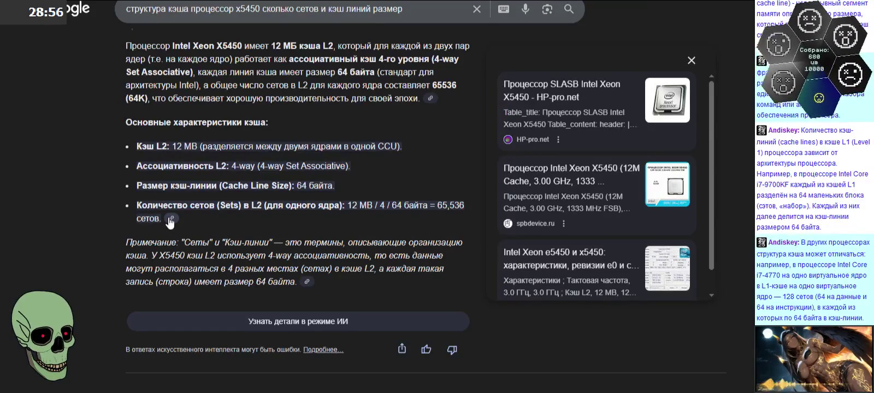
{"action": "scroll", "coordinate": [171, 221], "scroll_direction": "down", "scroll_amount": 2}
{"action": "scroll", "coordinate": [170, 221], "scroll_direction": "down", "scroll_amount": 1}
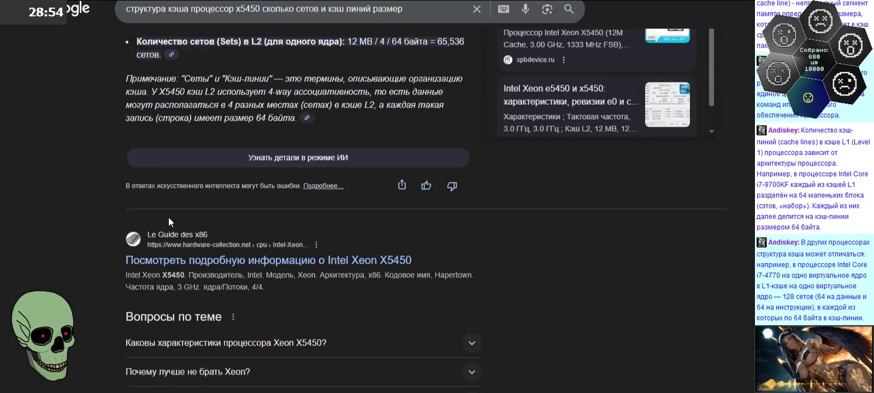
{"action": "scroll", "coordinate": [168, 219], "scroll_direction": "down", "scroll_amount": 1}
{"action": "scroll", "coordinate": [219, 224], "scroll_direction": "down", "scroll_amount": 1}
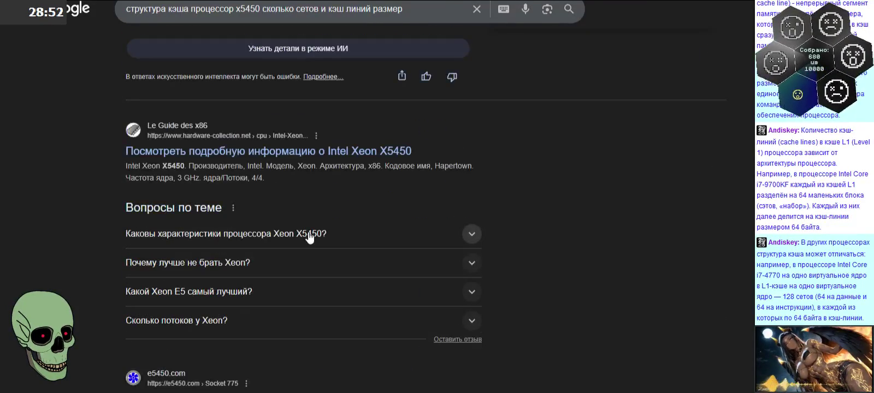
- Expand and collapse the Xeon X5450 characteristics question, then scroll back up
{"action": "left_click", "coordinate": [385, 235]}
{"action": "scroll", "coordinate": [385, 235], "scroll_direction": "down", "scroll_amount": 1}
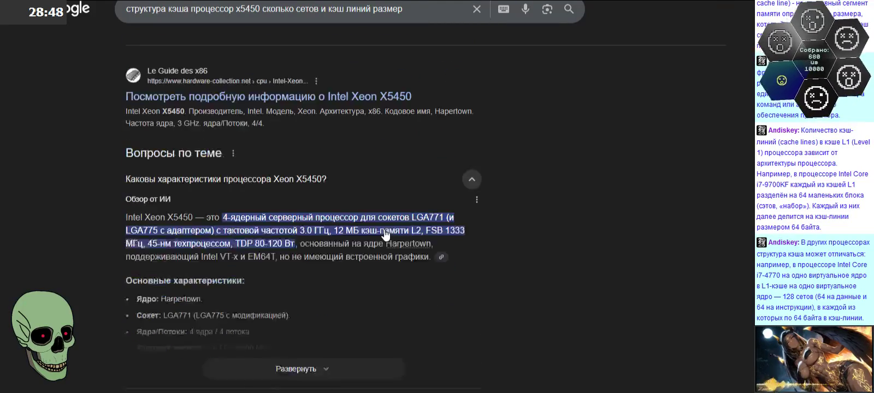
{"action": "scroll", "coordinate": [384, 235], "scroll_direction": "down", "scroll_amount": 1}
{"action": "left_click", "coordinate": [433, 129]}
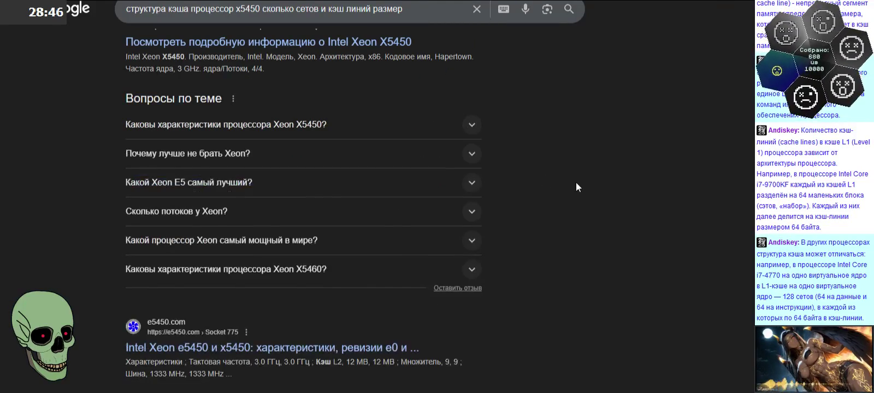
{"action": "scroll", "coordinate": [577, 188], "scroll_direction": "down", "scroll_amount": 3}
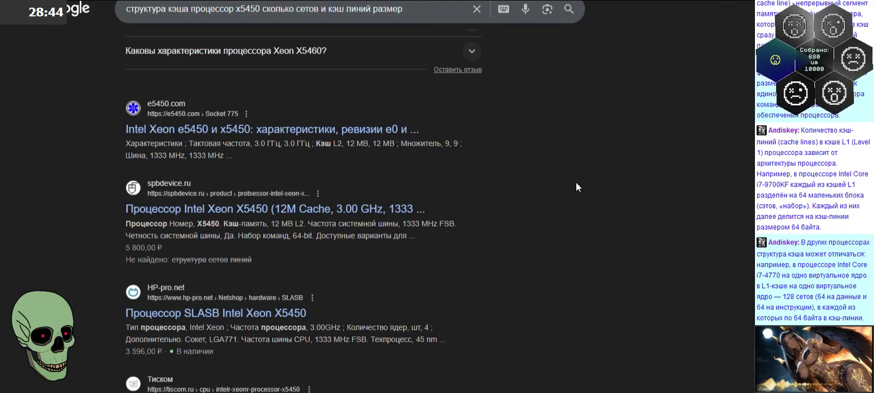
{"action": "scroll", "coordinate": [576, 187], "scroll_direction": "down", "scroll_amount": 2}
{"action": "scroll", "coordinate": [576, 187], "scroll_direction": "down", "scroll_amount": 1}
{"action": "scroll", "coordinate": [576, 187], "scroll_direction": "up", "scroll_amount": 9}
{"action": "scroll", "coordinate": [576, 188], "scroll_direction": "up", "scroll_amount": 5}
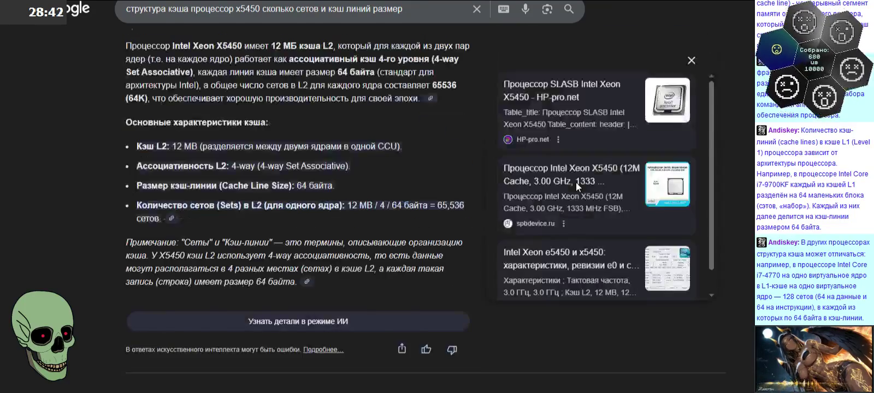
{"action": "scroll", "coordinate": [575, 182], "scroll_direction": "up", "scroll_amount": 1}
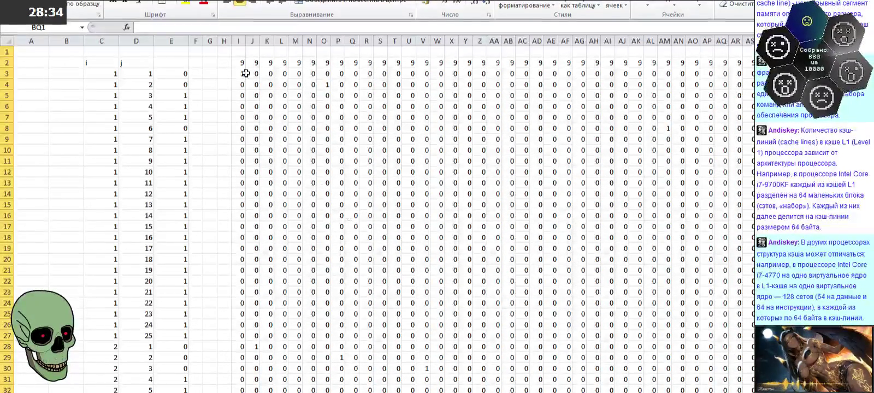
- Select the row of 9s in row 2 from I2, then move to the next sheet
{"action": "left_click_drag", "start_coordinate": [240, 62], "coordinate": [753, 61]}
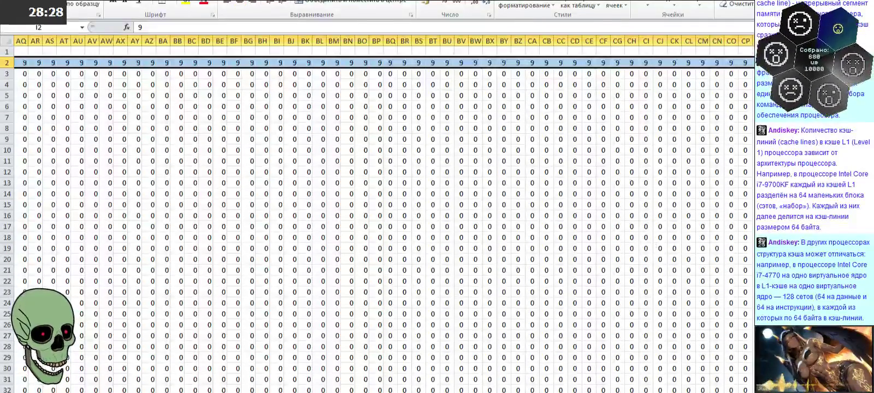
{"action": "left_click_drag", "start_coordinate": [653, 391], "coordinate": [606, 391]}
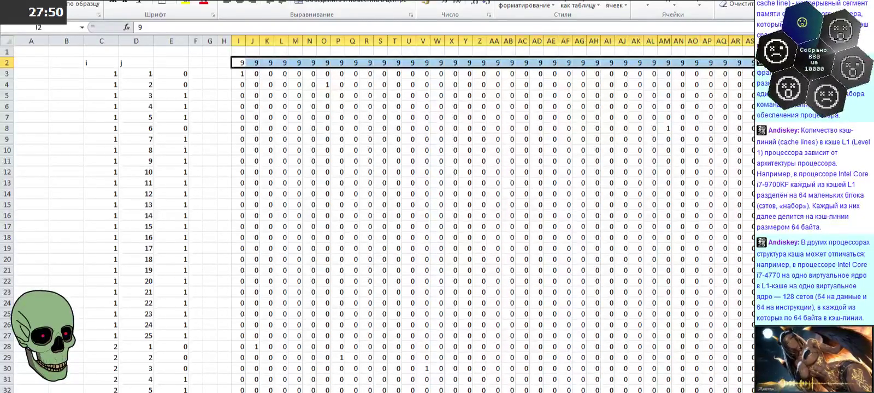
{"action": "key", "text": "ctrl+Page_Down"}
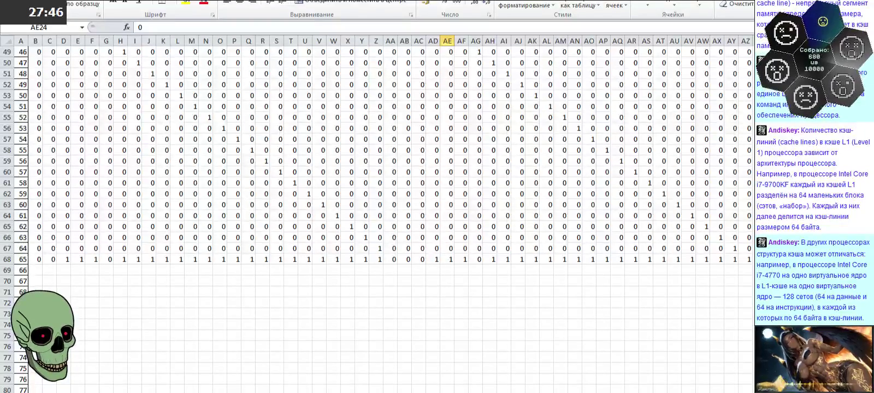
- Check the empty sheet, then return to the top-left corner of the coefficient matrix
{"action": "key", "text": "ctrl+Page_Down"}
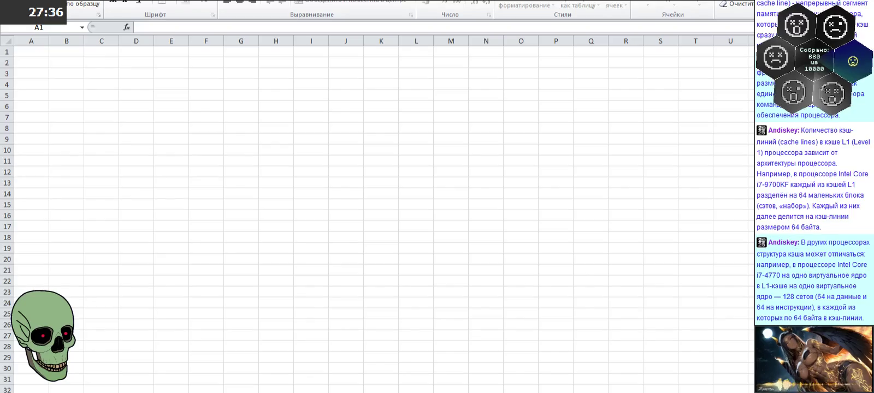
{"action": "left_click", "coordinate": [235, 379]}
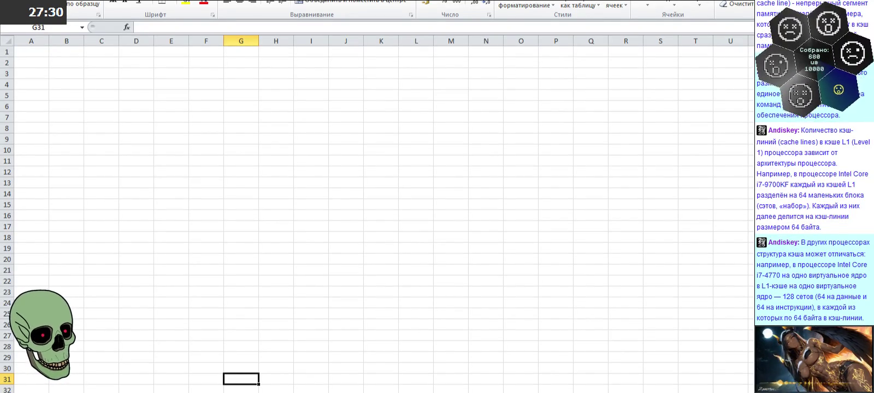
{"action": "key", "text": "ctrl+Tab"}
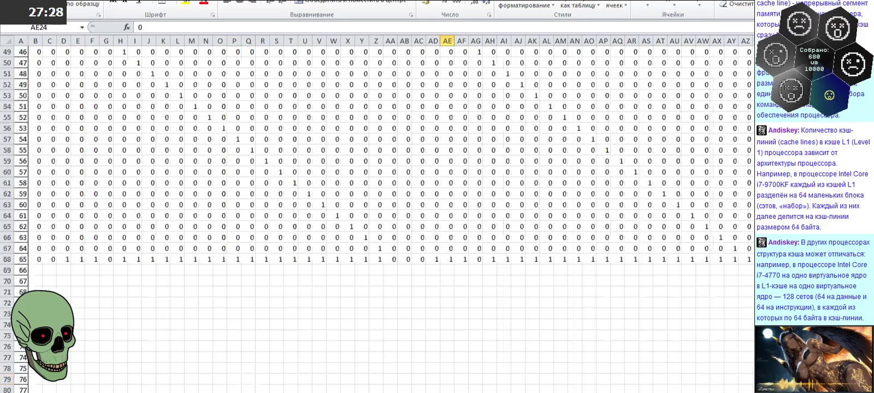
{"action": "scroll", "coordinate": [146, 230], "scroll_direction": "up", "scroll_amount": 2}
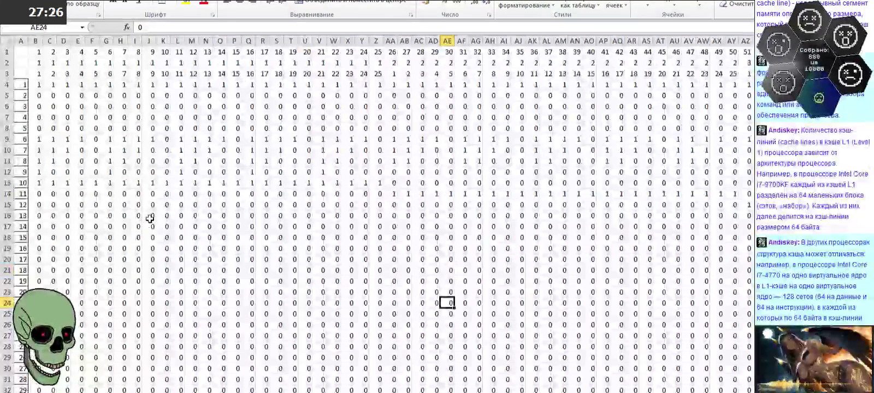
{"action": "left_click", "coordinate": [42, 55]}
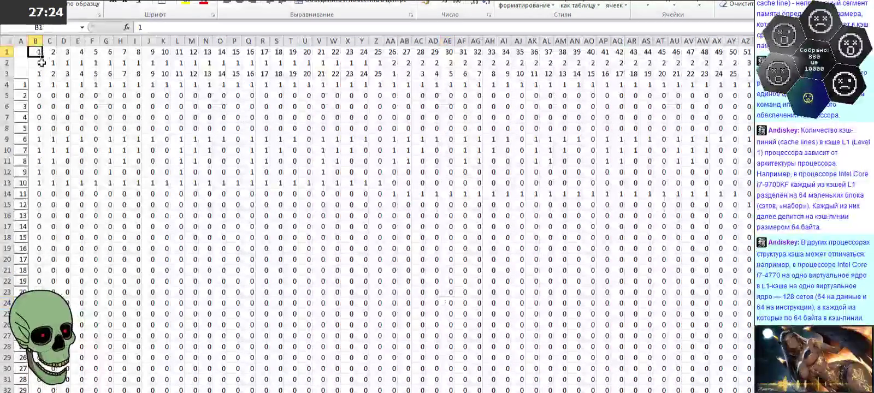
{"action": "scroll", "coordinate": [213, 279], "scroll_direction": "down", "scroll_amount": 5}
{"action": "scroll", "coordinate": [123, 186], "scroll_direction": "up", "scroll_amount": 5}
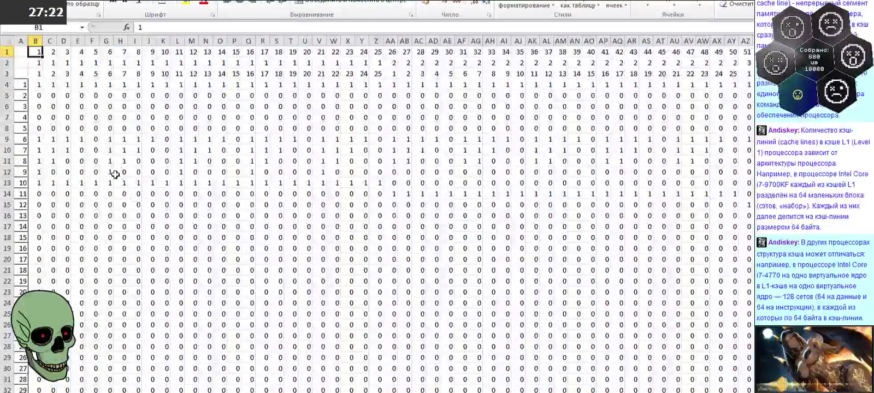
{"action": "left_click", "coordinate": [22, 52]}
{"action": "scroll", "coordinate": [76, 164], "scroll_direction": "down", "scroll_amount": 11}
{"action": "scroll", "coordinate": [169, 280], "scroll_direction": "down", "scroll_amount": 5}
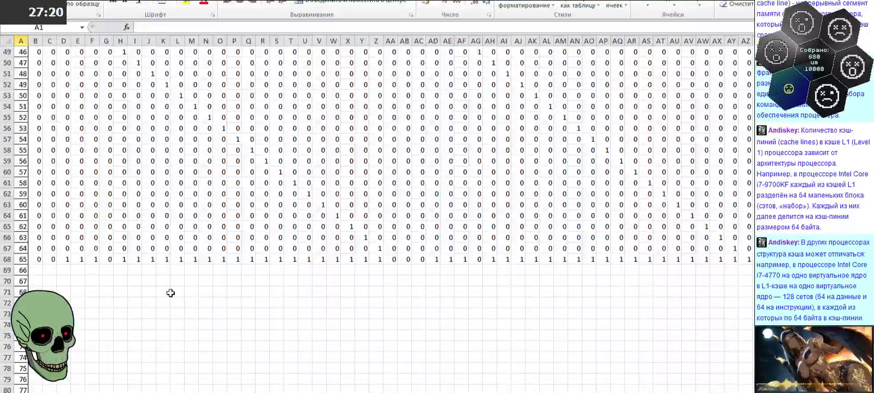
{"action": "left_click_drag", "start_coordinate": [470, 392], "coordinate": [488, 392]}
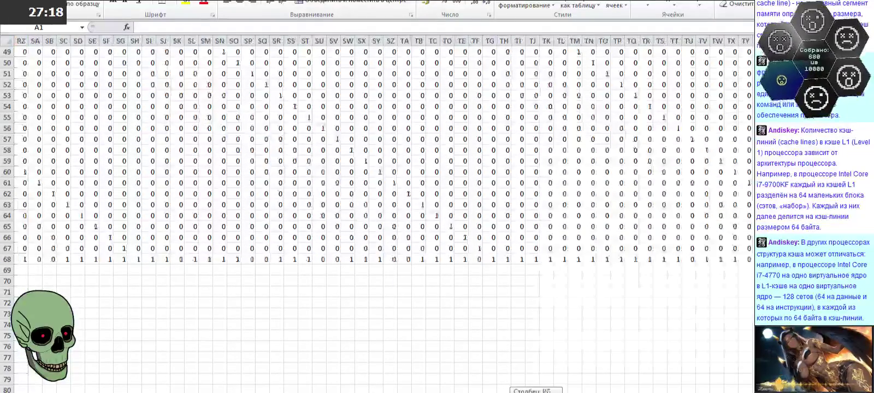
- Copy the whole matrix and paste it transposed at B2 of the empty sheet
{"action": "key", "text": "ctrl+a"}
{"action": "key", "text": "ctrl+c"}
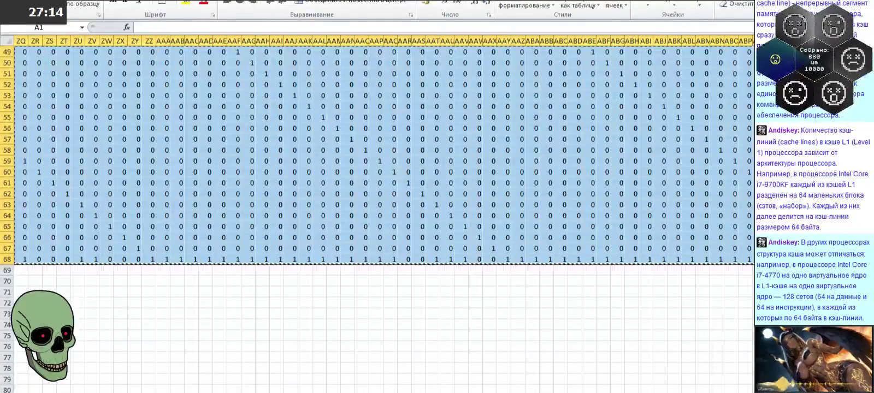
{"action": "key", "text": "ctrl+Page_Down"}
{"action": "left_click", "coordinate": [69, 64]}
{"action": "right_click", "coordinate": [69, 64]}
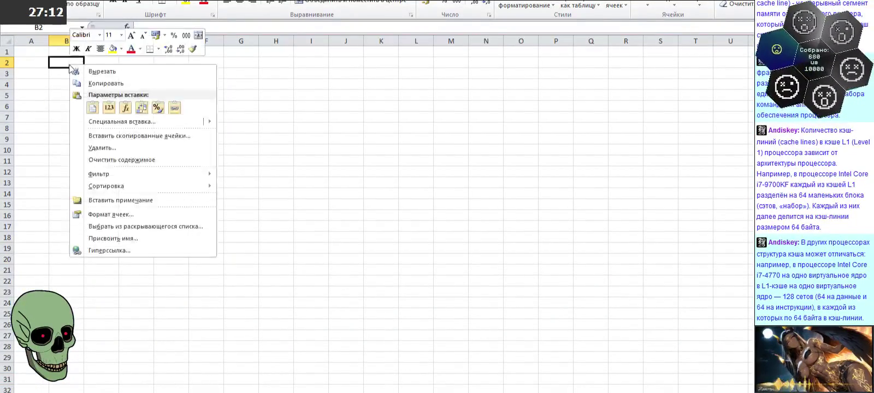
{"action": "left_click", "coordinate": [142, 107]}
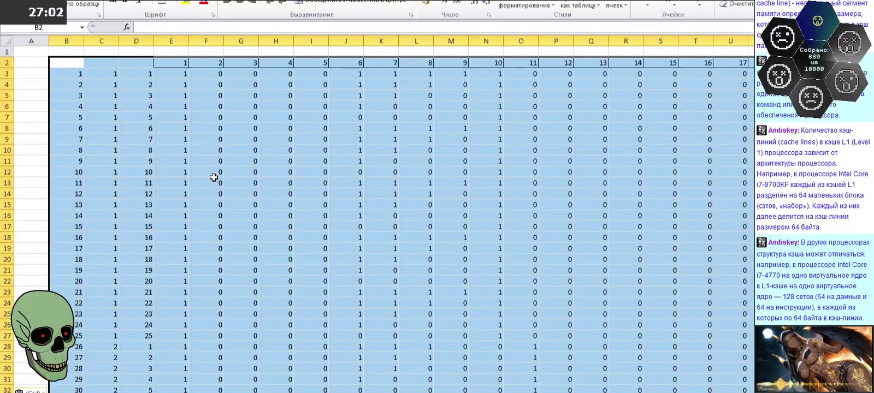
- Set the width of all pasted table columns to 3
{"action": "left_click_drag", "start_coordinate": [71, 38], "coordinate": [748, 41]}
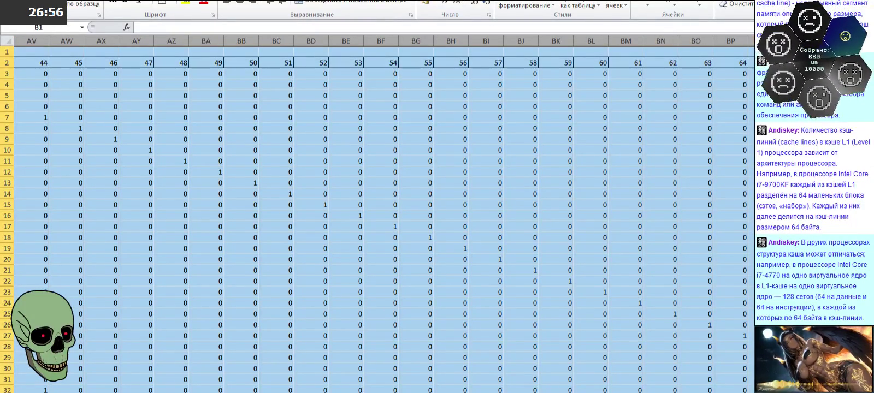
{"action": "right_click", "coordinate": [662, 41]}
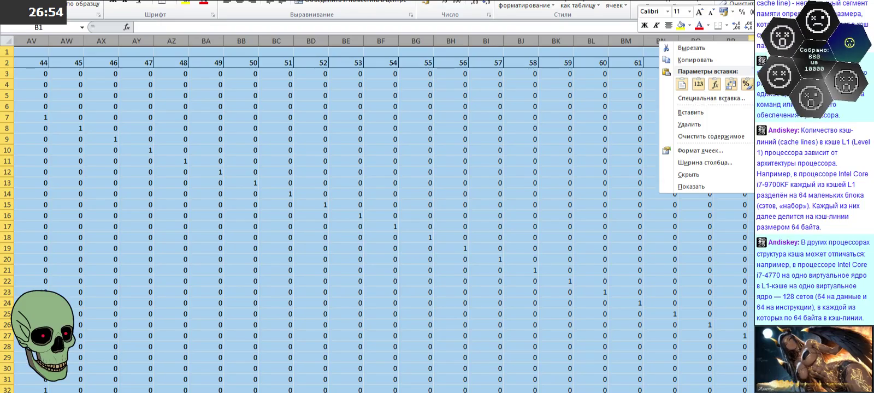
{"action": "left_click", "coordinate": [732, 164]}
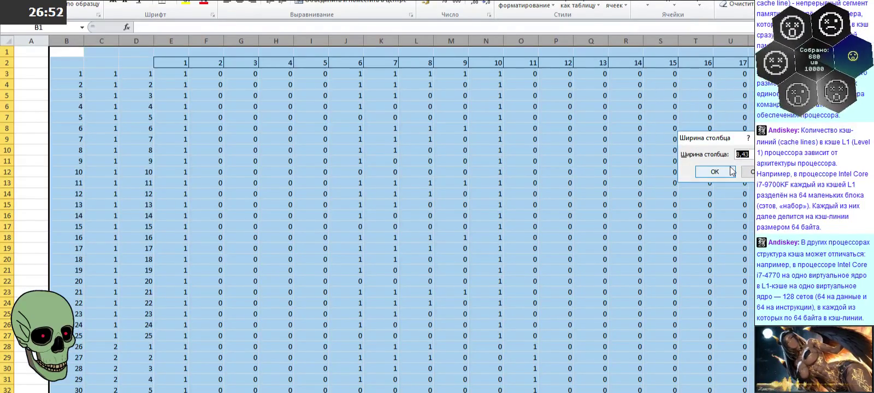
{"action": "type", "text": "3"}
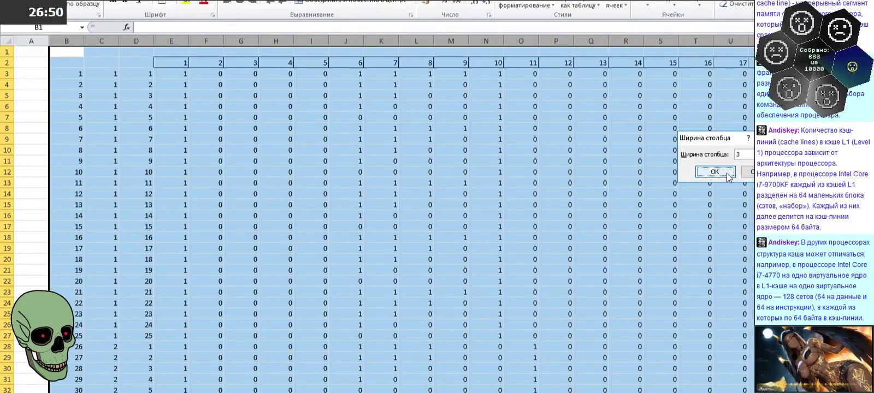
{"action": "left_click", "coordinate": [716, 171]}
{"action": "left_click", "coordinate": [255, 313]}
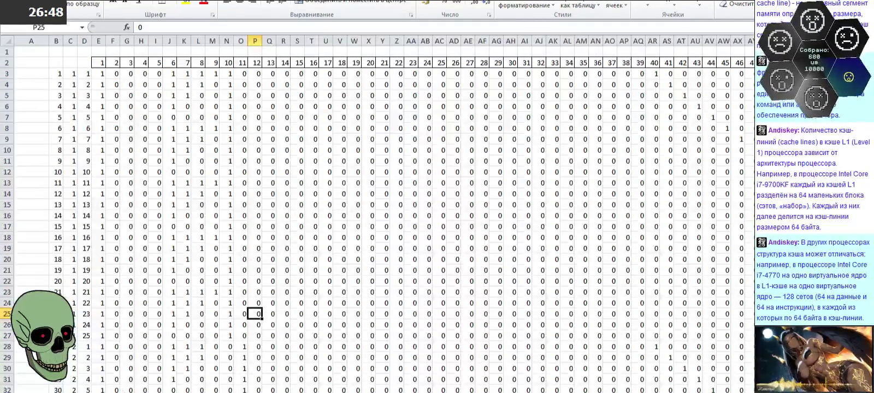
{"action": "left_click", "coordinate": [178, 76]}
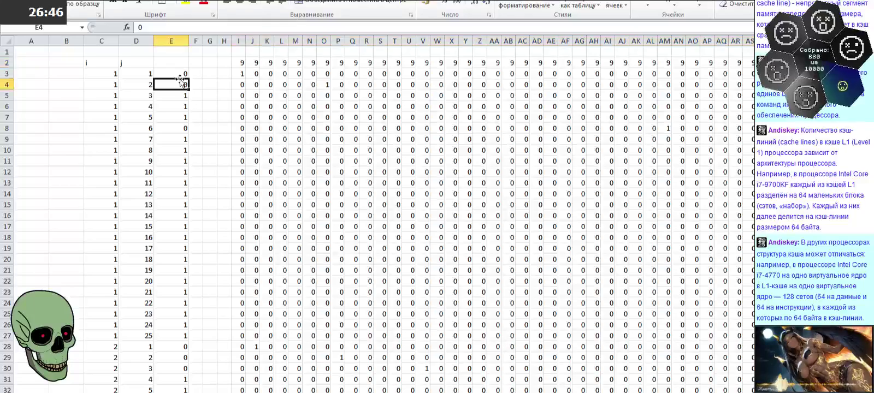
{"action": "scroll", "coordinate": [325, 358], "scroll_direction": "down", "scroll_amount": 20}
{"action": "scroll", "coordinate": [325, 358], "scroll_direction": "down", "scroll_amount": 20}
{"action": "scroll", "coordinate": [325, 358], "scroll_direction": "down", "scroll_amount": 20}
{"action": "scroll", "coordinate": [325, 357], "scroll_direction": "down", "scroll_amount": 5}
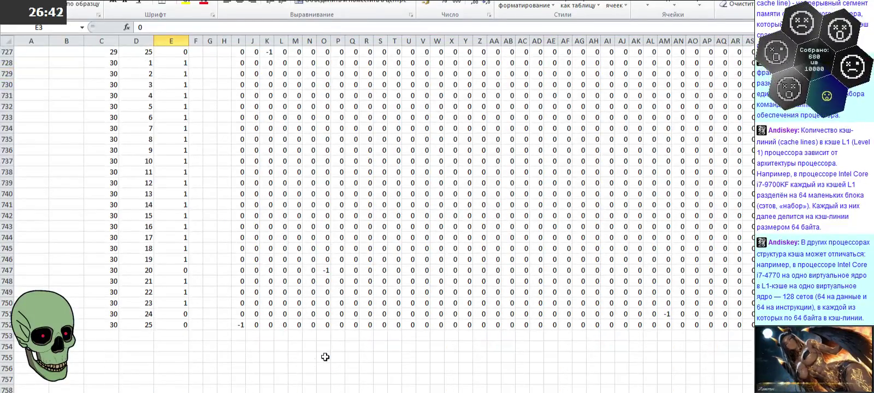
{"action": "left_click", "coordinate": [187, 327], "text": "shift"}
{"action": "key", "text": "ctrl+c"}
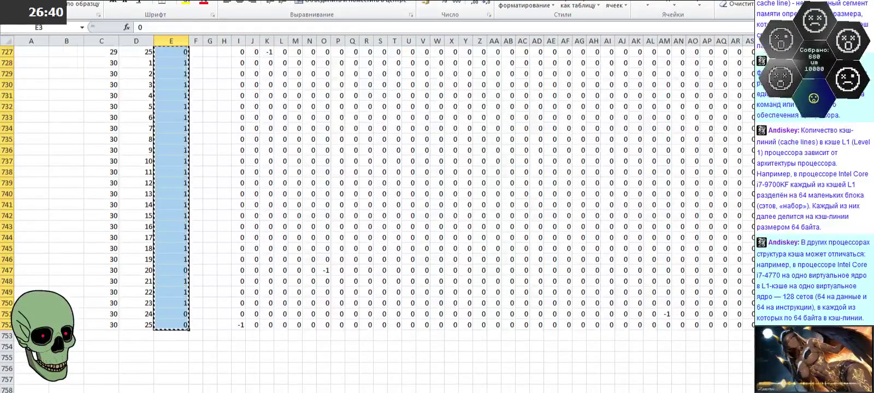
{"action": "scroll", "coordinate": [199, 389], "scroll_direction": "up", "scroll_amount": 20}
{"action": "left_click", "coordinate": [254, 311]}
{"action": "left_click_drag", "start_coordinate": [551, 387], "coordinate": [581, 392]}
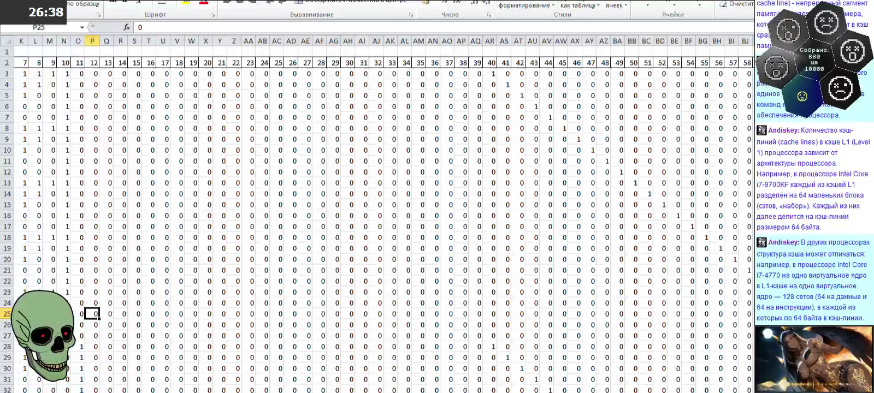
{"action": "right_click", "coordinate": [712, 71]}
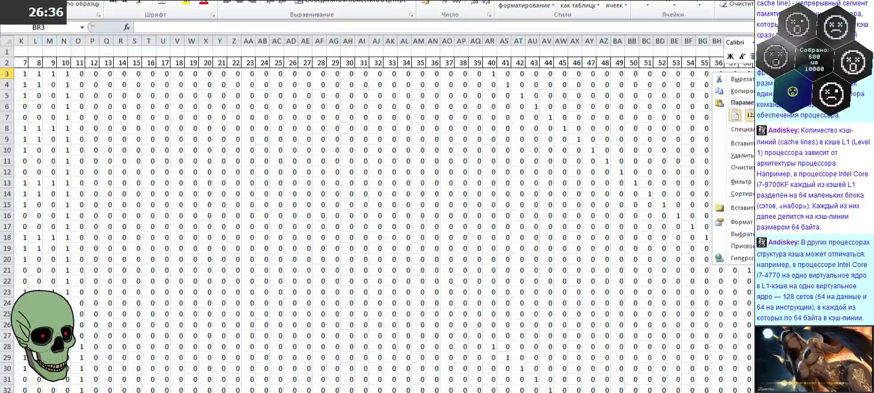
{"action": "left_click", "coordinate": [735, 115]}
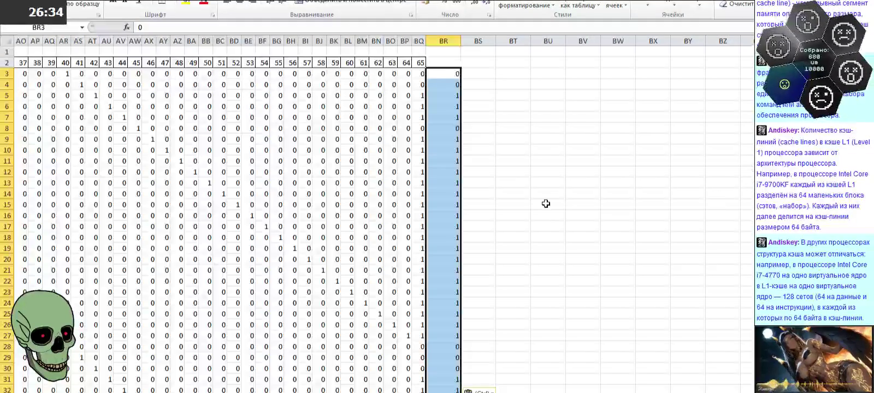
{"action": "left_click", "coordinate": [519, 171]}
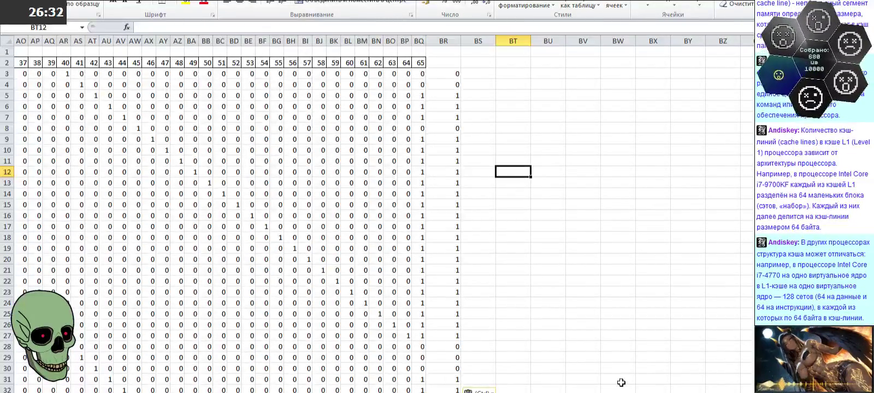
{"action": "scroll", "coordinate": [377, 219], "scroll_direction": "left", "scroll_amount": 1}
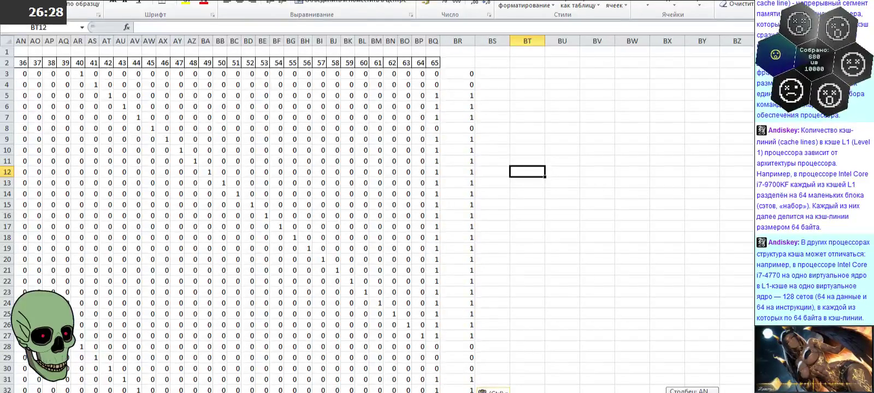
{"action": "scroll", "coordinate": [504, 71], "scroll_direction": "left", "scroll_amount": 3}
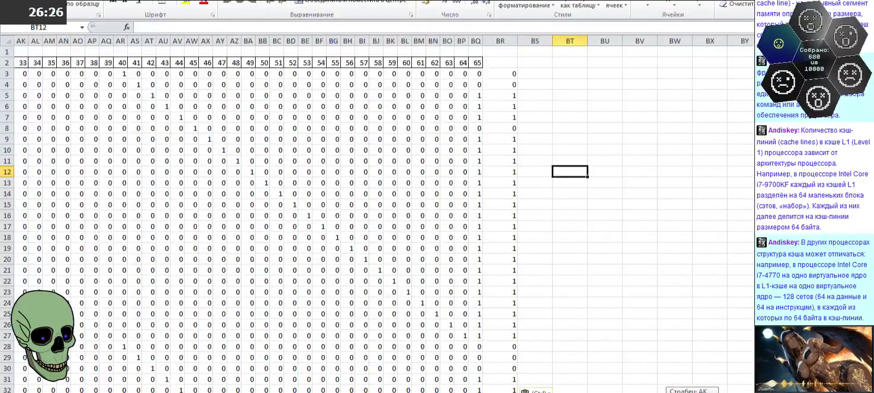
{"action": "left_click", "coordinate": [504, 72]}
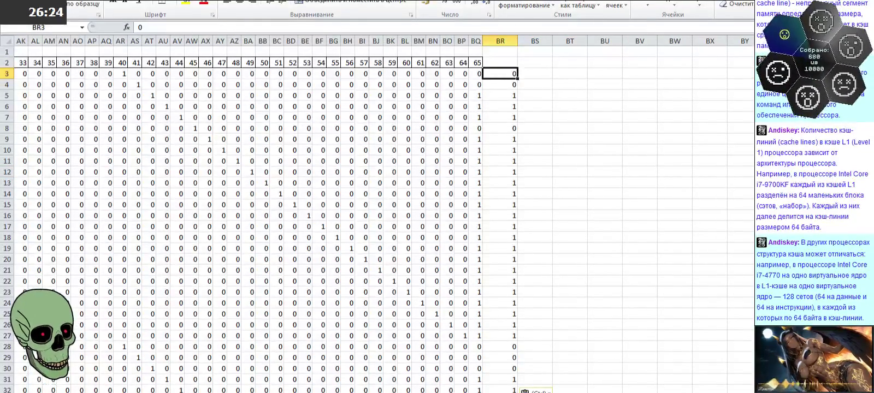
{"action": "scroll", "coordinate": [504, 71], "scroll_direction": "down", "scroll_amount": 20}
{"action": "scroll", "coordinate": [504, 71], "scroll_direction": "down", "scroll_amount": 20}
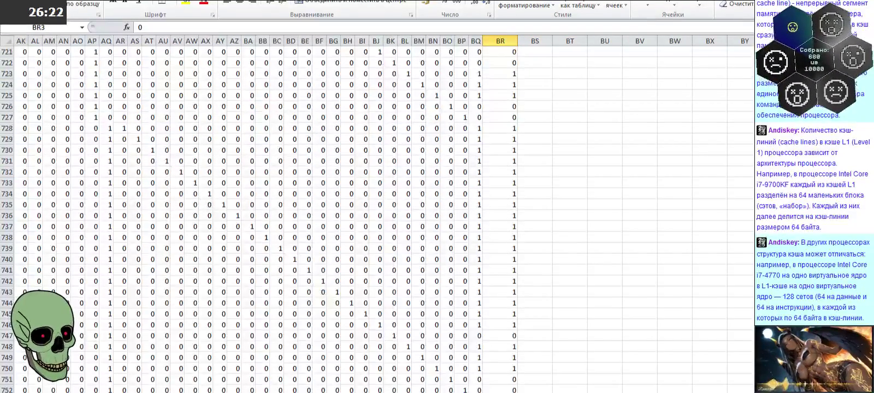
{"action": "scroll", "coordinate": [593, 294], "scroll_direction": "down", "scroll_amount": 2}
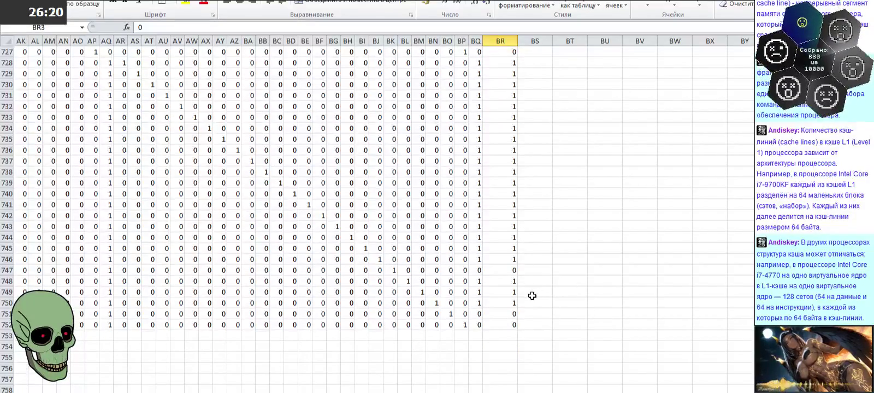
{"action": "left_click", "coordinate": [513, 326], "text": "shift"}
{"action": "key", "text": "ctrl+BackSpace"}
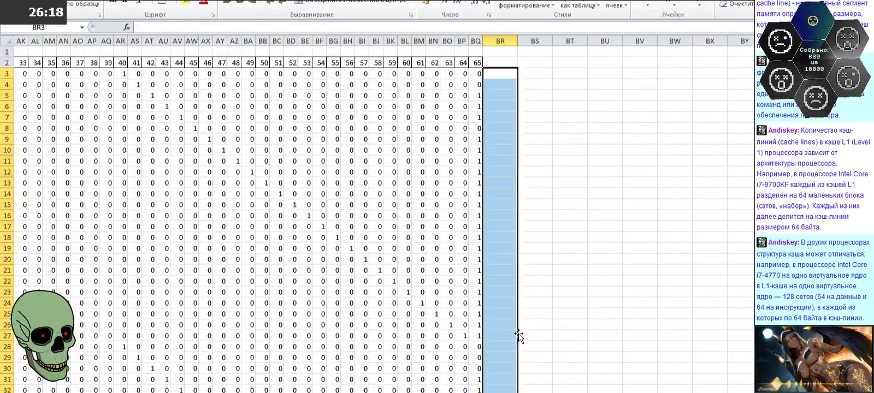
{"action": "left_click", "coordinate": [477, 62]}
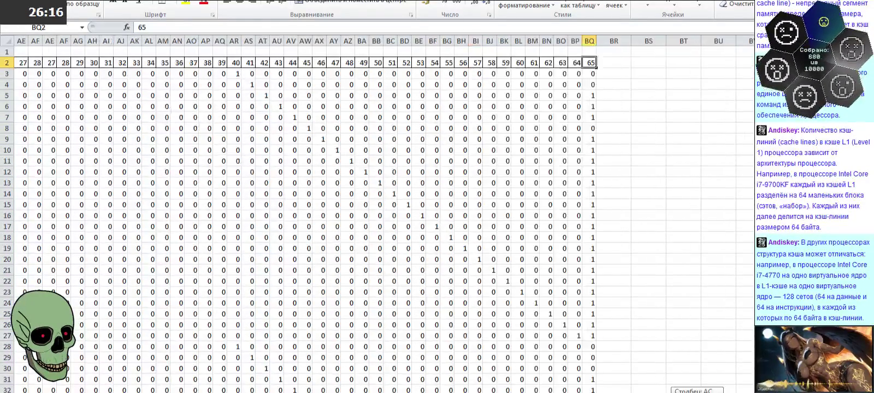
- Scroll the transposed table and select it from column B down to row 753
{"action": "scroll", "coordinate": [299, 250], "scroll_direction": "left", "scroll_amount": 10}
{"action": "scroll", "coordinate": [299, 249], "scroll_direction": "down", "scroll_amount": 7}
{"action": "scroll", "coordinate": [299, 250], "scroll_direction": "down", "scroll_amount": 3}
{"action": "scroll", "coordinate": [299, 250], "scroll_direction": "up", "scroll_amount": 3}
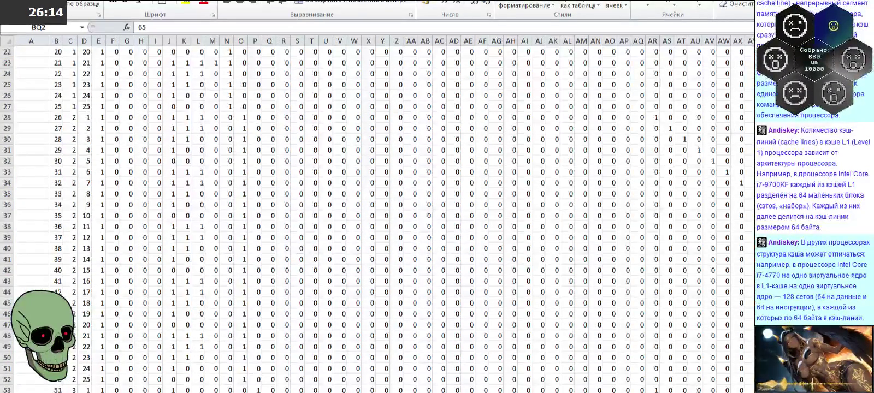
{"action": "scroll", "coordinate": [377, 218], "scroll_direction": "up", "scroll_amount": 7}
{"action": "scroll", "coordinate": [377, 219], "scroll_direction": "down", "scroll_amount": 20}
{"action": "scroll", "coordinate": [377, 218], "scroll_direction": "down", "scroll_amount": 20}
{"action": "scroll", "coordinate": [377, 218], "scroll_direction": "down", "scroll_amount": 19}
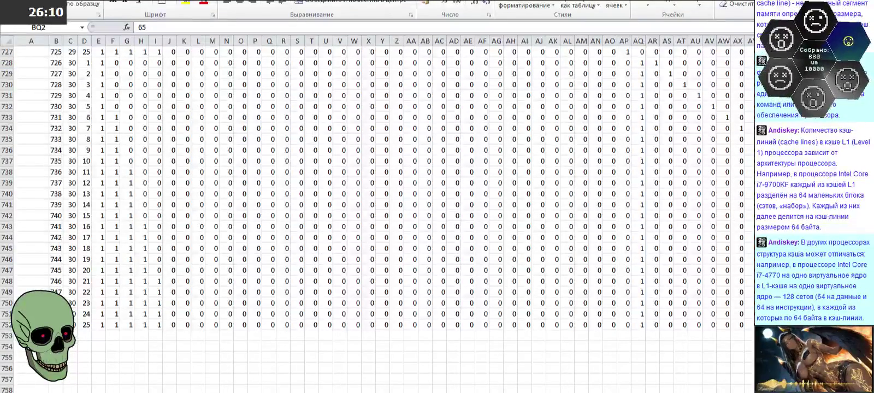
{"action": "scroll", "coordinate": [79, 339], "scroll_direction": "down", "scroll_amount": 2}
{"action": "left_click", "coordinate": [56, 336], "text": "shift"}
{"action": "scroll", "coordinate": [382, 219], "scroll_direction": "up", "scroll_amount": 20}
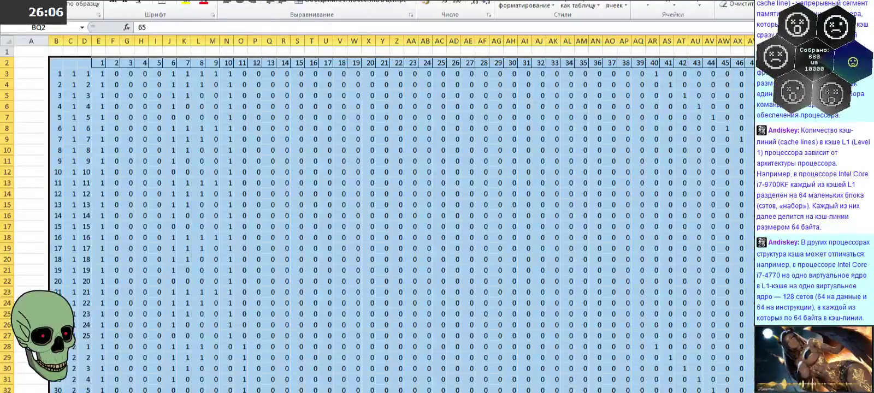
- Filter the result column to hide rows with 1, keeping only result 0
{"action": "left_click", "coordinate": [180, 0]}
{"action": "left_click", "coordinate": [344, 7]}
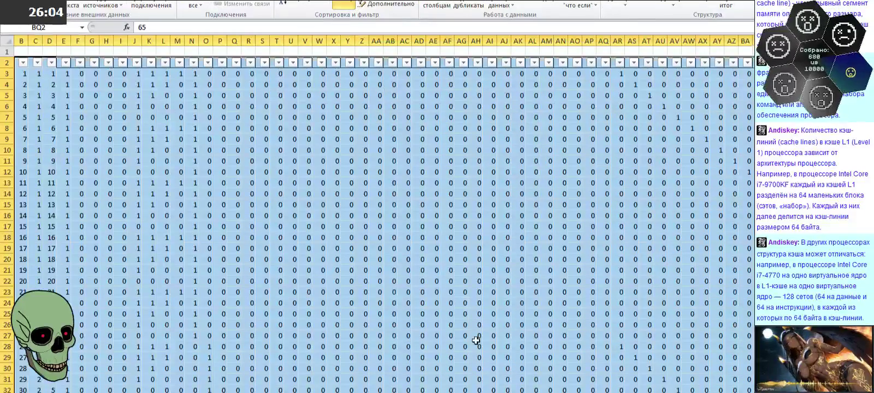
{"action": "left_click_drag", "start_coordinate": [546, 392], "coordinate": [585, 392]}
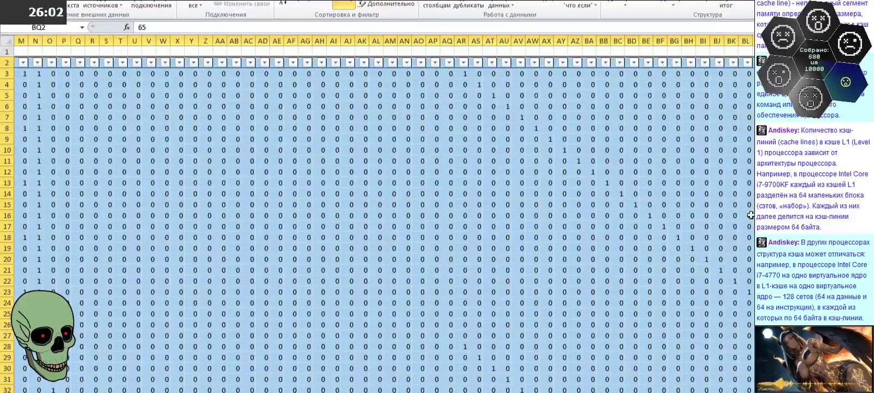
{"action": "left_click", "coordinate": [748, 62]}
{"action": "left_click", "coordinate": [683, 180]}
{"action": "left_click", "coordinate": [751, 267]}
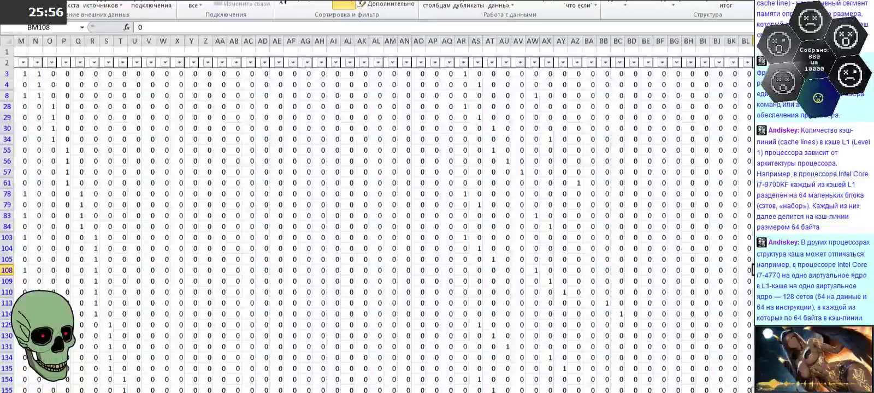
{"action": "key", "text": "ctrl+Up"}
{"action": "key", "text": "Right"}
{"action": "key", "text": "Right"}
{"action": "key", "text": "Right"}
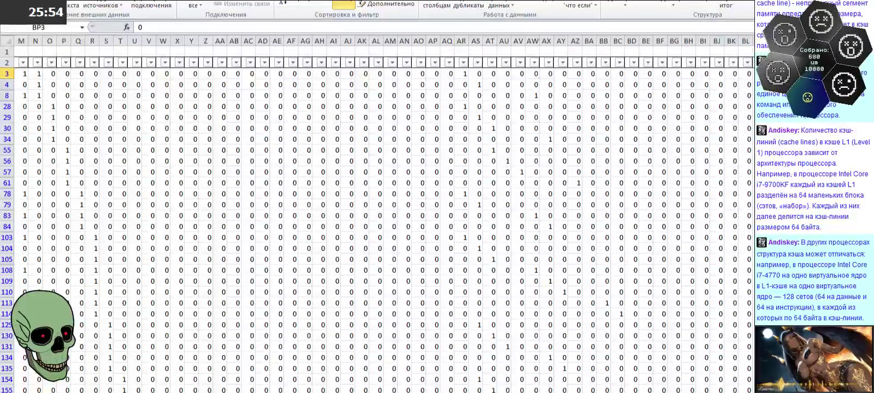
- Copy the filtered table and move to cell B2 of the empty next sheet
{"action": "scroll", "coordinate": [711, 390], "scroll_direction": "left", "scroll_amount": 4}
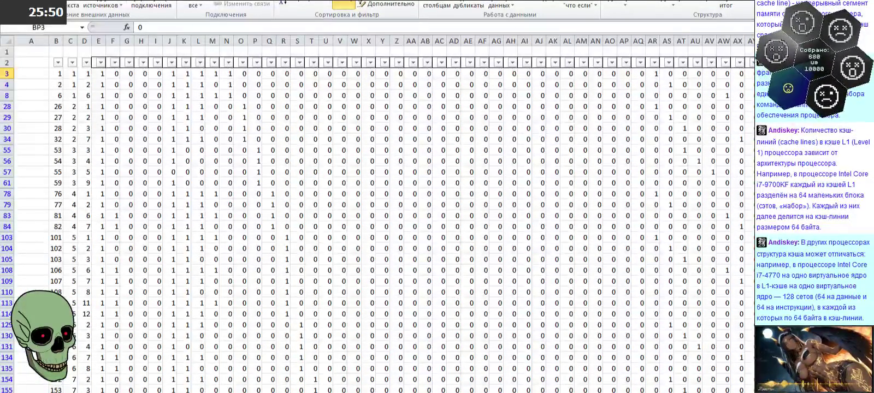
{"action": "scroll", "coordinate": [377, 218], "scroll_direction": "down", "scroll_amount": 4}
{"action": "scroll", "coordinate": [377, 218], "scroll_direction": "down", "scroll_amount": 20}
{"action": "scroll", "coordinate": [377, 219], "scroll_direction": "down", "scroll_amount": 15}
{"action": "scroll", "coordinate": [377, 219], "scroll_direction": "down", "scroll_amount": 5}
{"action": "scroll", "coordinate": [118, 295], "scroll_direction": "down", "scroll_amount": 3}
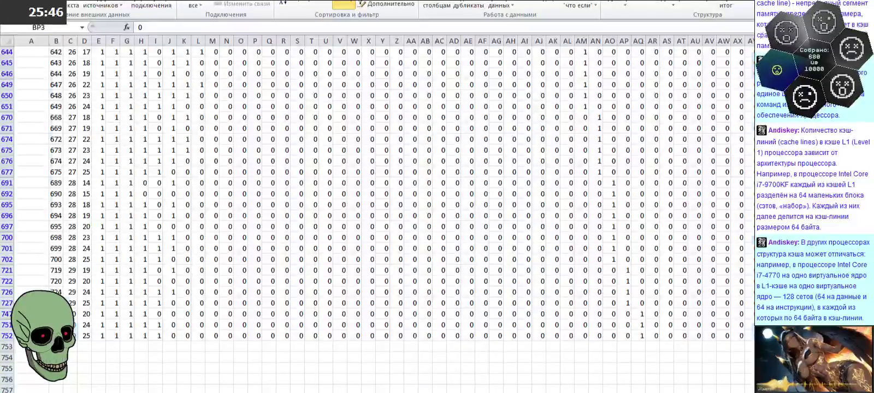
{"action": "key", "text": "ctrl+a"}
{"action": "key", "text": "ctrl+c"}
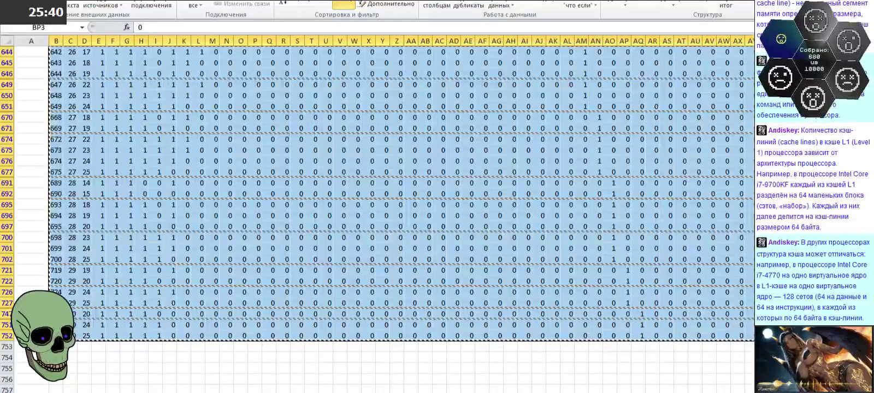
{"action": "key", "text": "ctrl+Page_Down"}
{"action": "right_click", "coordinate": [66, 59]}
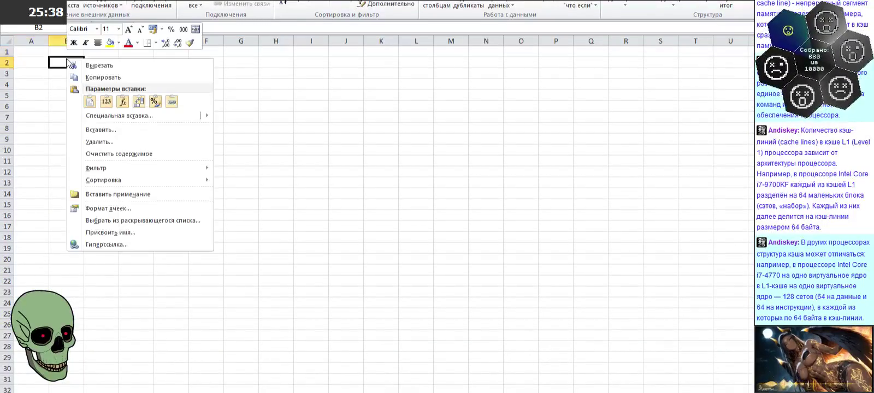
- Paste the filtered 0/1 rows transposed at B2, then turn off the source matrix's filter
{"action": "left_click", "coordinate": [137, 102]}
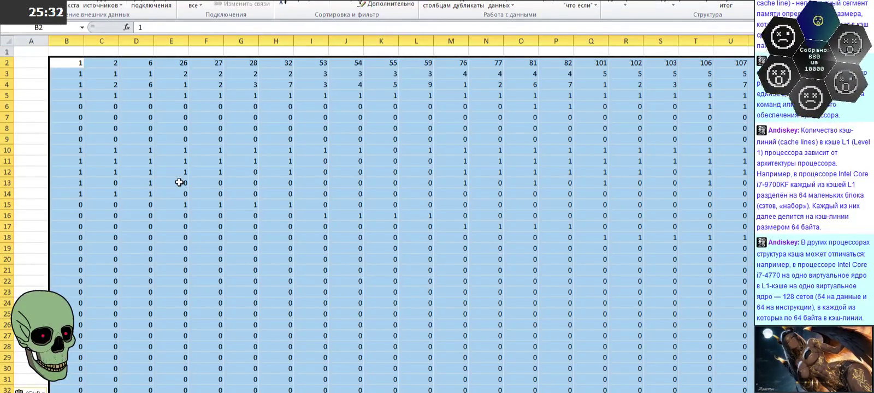
{"action": "key", "text": "ctrl+Page_Up"}
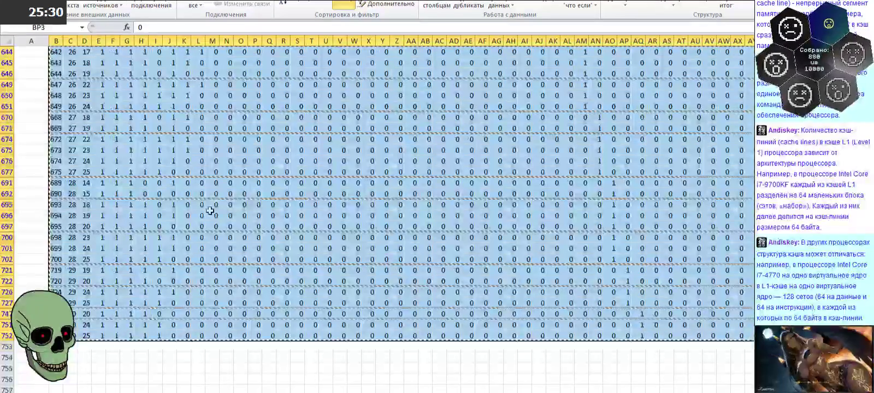
{"action": "scroll", "coordinate": [266, 144], "scroll_direction": "up", "scroll_amount": 6}
{"action": "scroll", "coordinate": [273, 121], "scroll_direction": "up", "scroll_amount": 6}
{"action": "scroll", "coordinate": [273, 121], "scroll_direction": "up", "scroll_amount": 6}
{"action": "scroll", "coordinate": [275, 116], "scroll_direction": "up", "scroll_amount": 6}
{"action": "scroll", "coordinate": [274, 116], "scroll_direction": "up", "scroll_amount": 6}
{"action": "scroll", "coordinate": [273, 114], "scroll_direction": "up", "scroll_amount": 6}
{"action": "scroll", "coordinate": [273, 114], "scroll_direction": "up", "scroll_amount": 6}
{"action": "scroll", "coordinate": [274, 111], "scroll_direction": "up", "scroll_amount": 6}
{"action": "scroll", "coordinate": [275, 111], "scroll_direction": "up", "scroll_amount": 6}
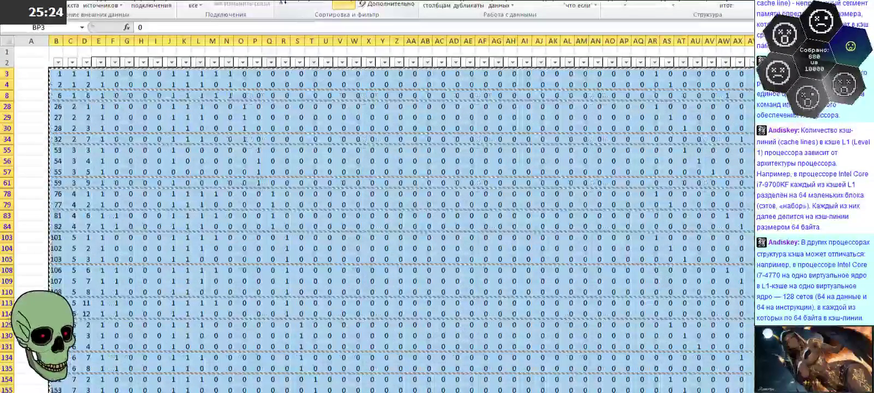
{"action": "left_click", "coordinate": [57, 63]}
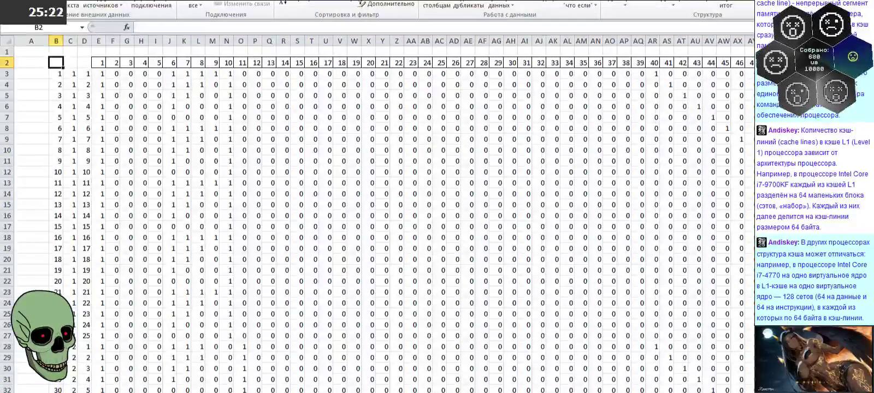
{"action": "left_click_drag", "start_coordinate": [524, 392], "coordinate": [546, 392]}
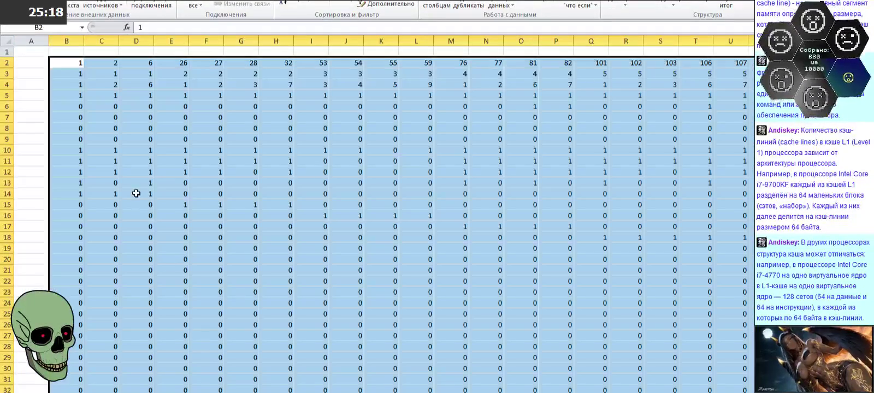
- Paste the row numbering 1, 2, 3… into column A starting at A2
{"action": "right_click", "coordinate": [37, 62]}
{"action": "left_click", "coordinate": [94, 98]}
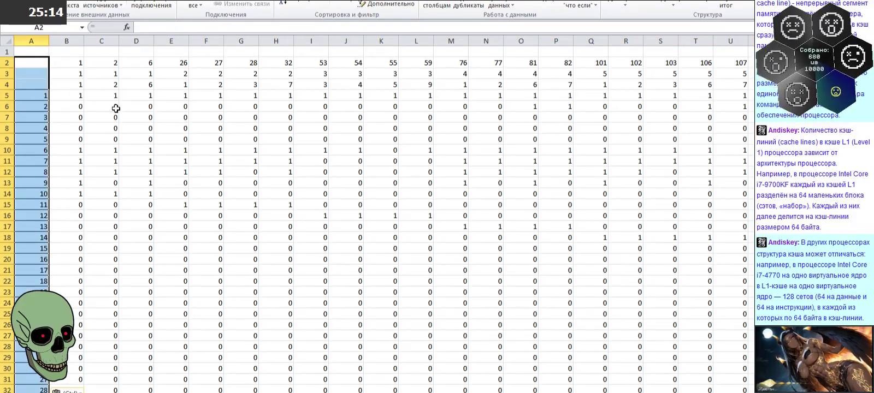
{"action": "left_click", "coordinate": [197, 115]}
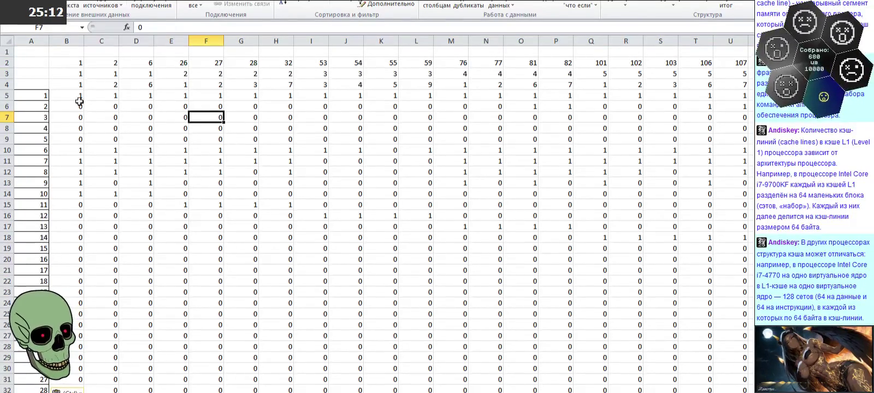
{"action": "key", "text": "ctrl+Home"}
- Give every column on the sheet a narrow width so the table fits
{"action": "left_click_drag", "start_coordinate": [559, 392], "coordinate": [587, 392]}
{"action": "key", "text": "ctrl+a"}
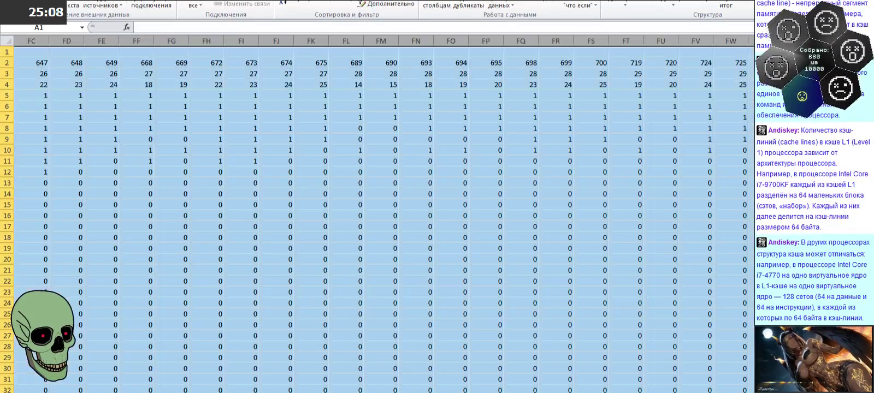
{"action": "right_click", "coordinate": [714, 40]}
{"action": "left_click", "coordinate": [738, 158]}
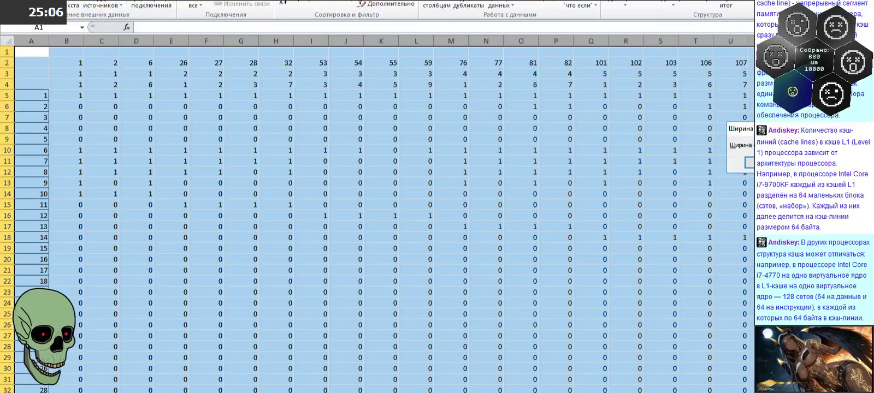
{"action": "left_click", "coordinate": [749, 163]}
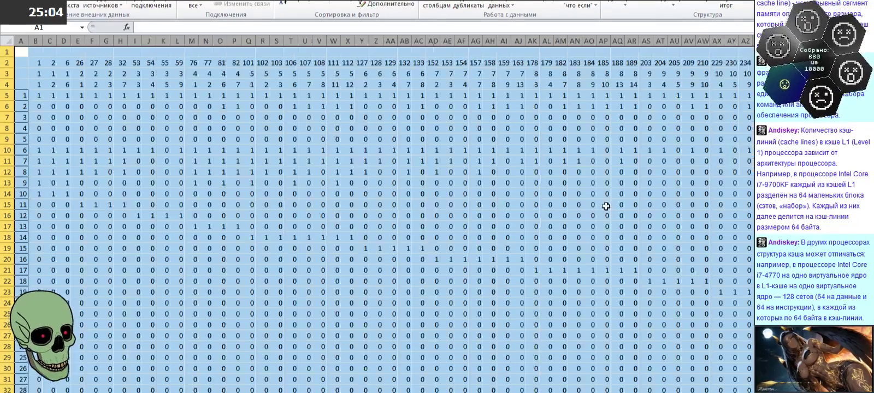
{"action": "left_click", "coordinate": [318, 227]}
{"action": "scroll", "coordinate": [318, 241], "scroll_direction": "down", "scroll_amount": 5}
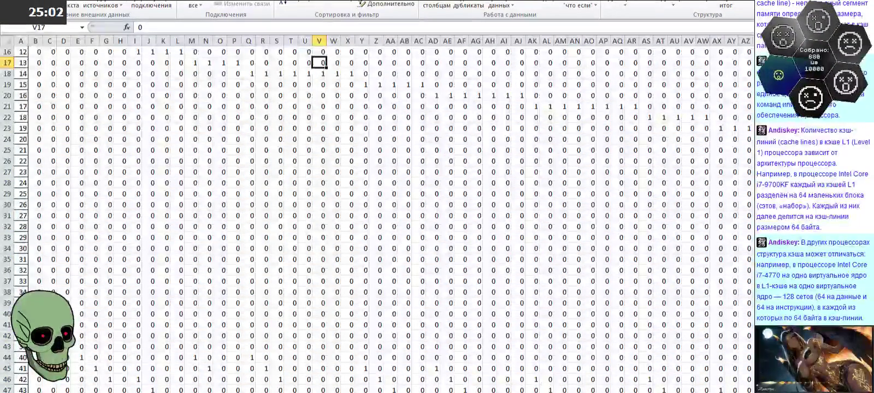
{"action": "scroll", "coordinate": [306, 230], "scroll_direction": "down", "scroll_amount": 6}
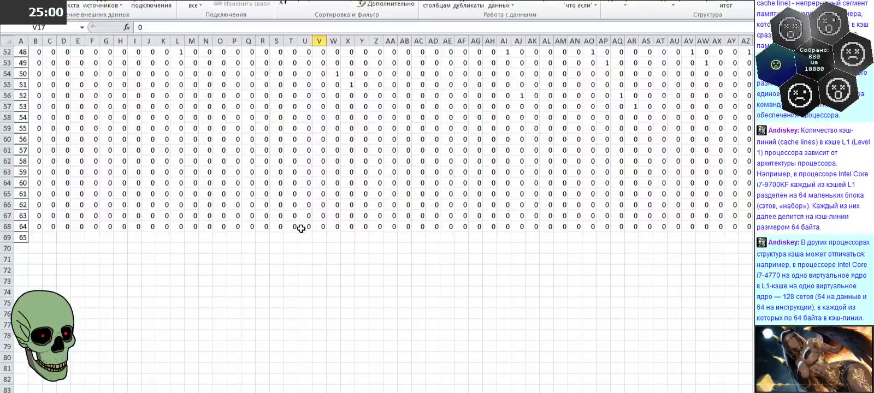
{"action": "mouse_move", "coordinate": [568, 392]}
{"action": "left_mouse_down"}
{"action": "mouse_move", "coordinate": [585, 392]}
{"action": "mouse_move", "coordinate": [568, 392]}
{"action": "left_mouse_up"}
- Flip between the original matrix and the transposed table to compare them
{"action": "key", "text": "ctrl+Home"}
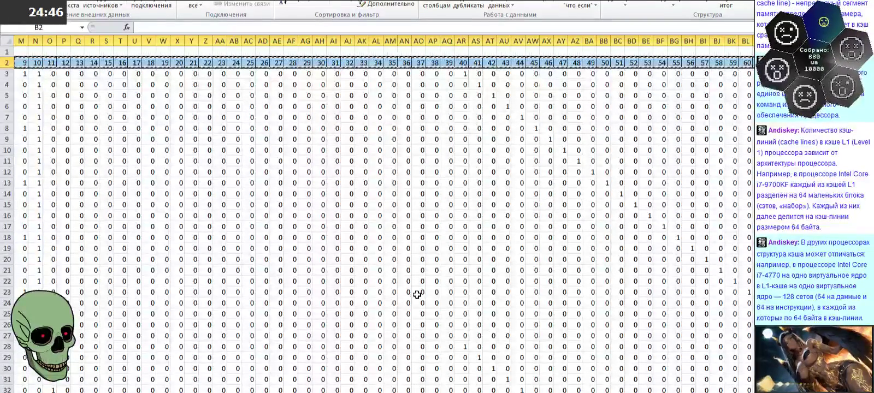
{"action": "key", "text": "ctrl+z"}
{"action": "key", "text": "ctrl+z"}
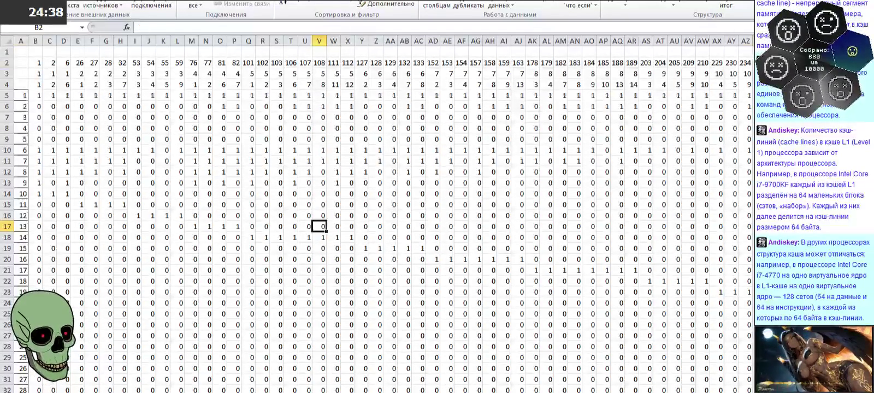
{"action": "key", "text": "ctrl+y"}
{"action": "key", "text": "ctrl+y"}
{"action": "key", "text": "ctrl+z"}
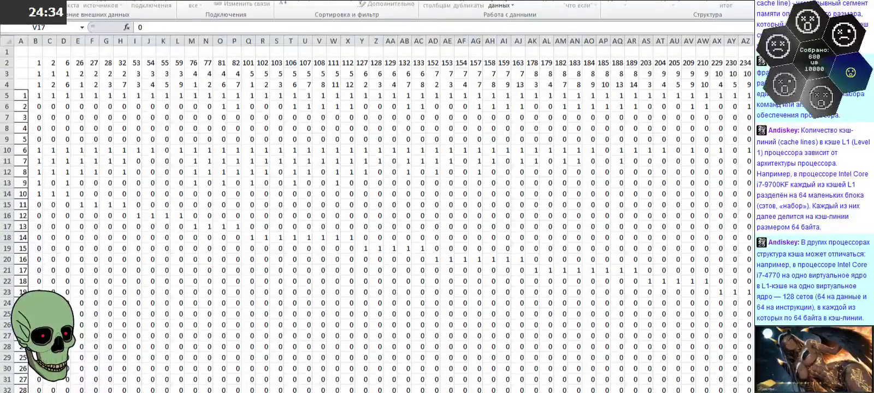
{"action": "key", "text": "ctrl+y"}
- Delete the untransposed matrix sheet, confirming, then select cell V21 in the transposed table
{"action": "right_click", "coordinate": [205, 392]}
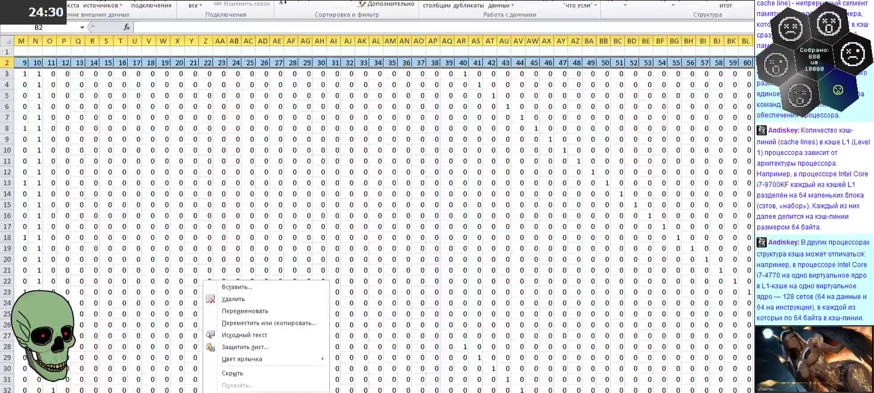
{"action": "left_click", "coordinate": [239, 299]}
{"action": "left_click", "coordinate": [411, 272]}
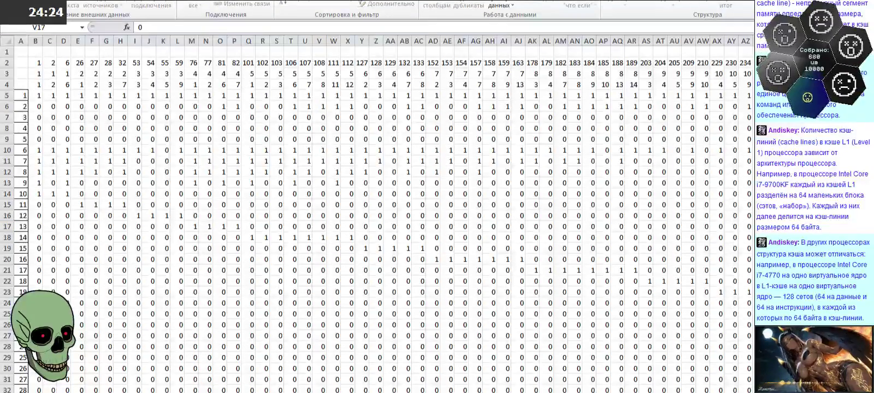
{"action": "left_click", "coordinate": [318, 268]}
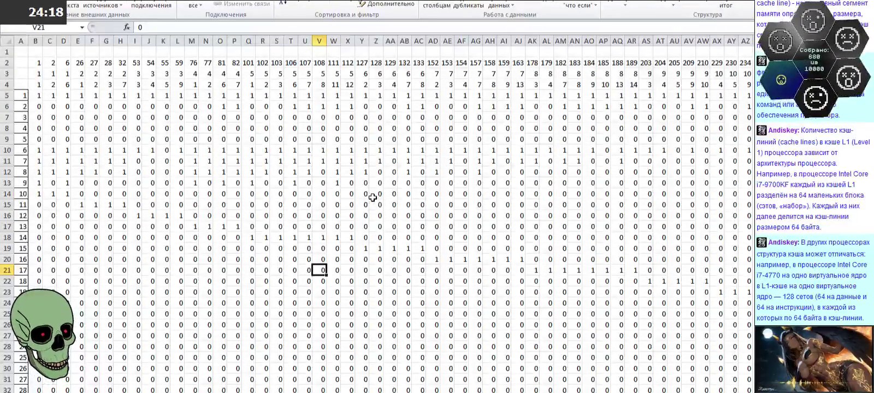
- On the sheet with the i, j and result columns, select the table from C2
{"action": "key", "text": "ctrl+Page_Down"}
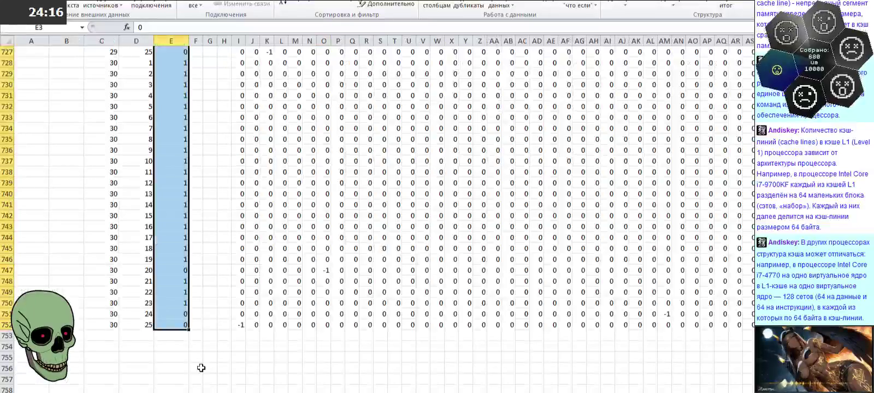
{"action": "scroll", "coordinate": [328, 224], "scroll_direction": "up", "scroll_amount": 19}
{"action": "scroll", "coordinate": [333, 218], "scroll_direction": "up", "scroll_amount": 9}
{"action": "scroll", "coordinate": [334, 218], "scroll_direction": "up", "scroll_amount": 9}
{"action": "scroll", "coordinate": [334, 216], "scroll_direction": "up", "scroll_amount": 9}
{"action": "scroll", "coordinate": [335, 214], "scroll_direction": "up", "scroll_amount": 8}
{"action": "scroll", "coordinate": [334, 214], "scroll_direction": "up", "scroll_amount": 8}
{"action": "scroll", "coordinate": [334, 214], "scroll_direction": "up", "scroll_amount": 8}
{"action": "scroll", "coordinate": [335, 214], "scroll_direction": "up", "scroll_amount": 7}
{"action": "scroll", "coordinate": [334, 213], "scroll_direction": "up", "scroll_amount": 20}
{"action": "scroll", "coordinate": [334, 213], "scroll_direction": "up", "scroll_amount": 20}
{"action": "scroll", "coordinate": [95, 54], "scroll_direction": "up", "scroll_amount": 2}
{"action": "left_click_drag", "start_coordinate": [95, 61], "coordinate": [327, 389]}
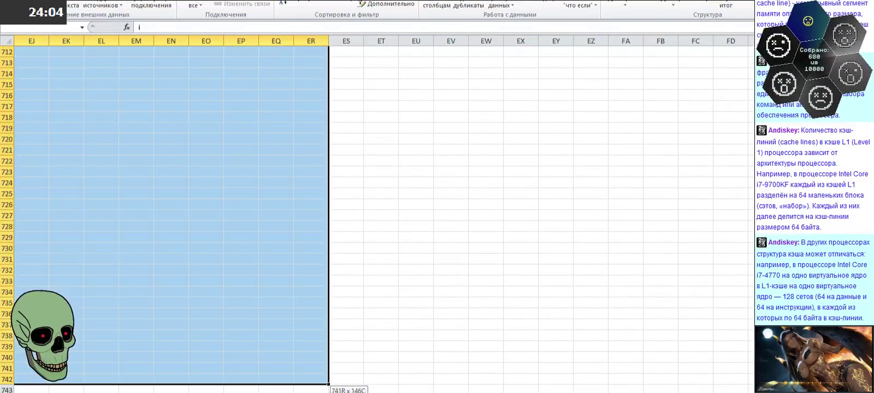
{"action": "key", "text": "ctrl+BackSpace"}
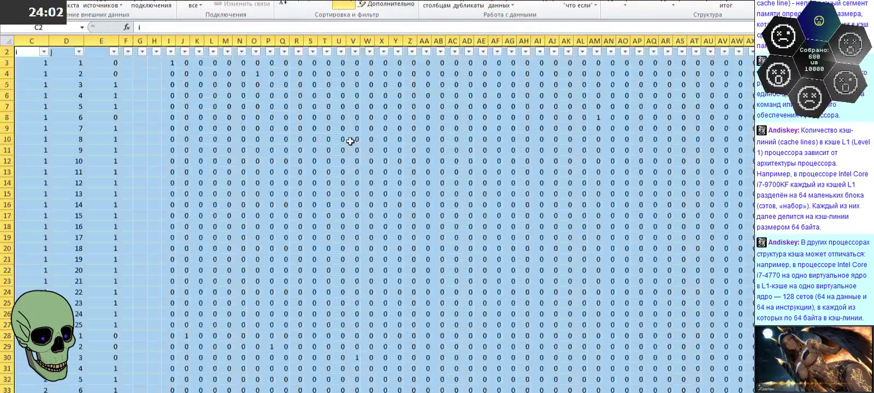
- Filter result column E to show only 0 rows, then select cell I3
{"action": "left_click", "coordinate": [113, 52]}
{"action": "left_click", "coordinate": [33, 169]}
{"action": "left_click", "coordinate": [104, 254]}
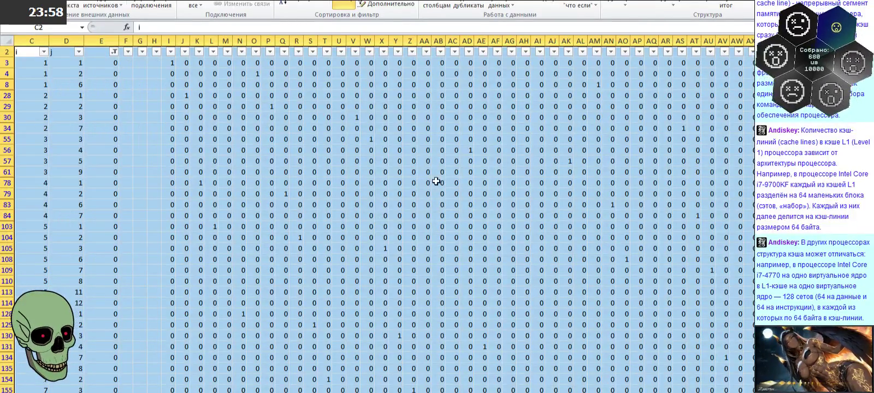
{"action": "left_click", "coordinate": [385, 171]}
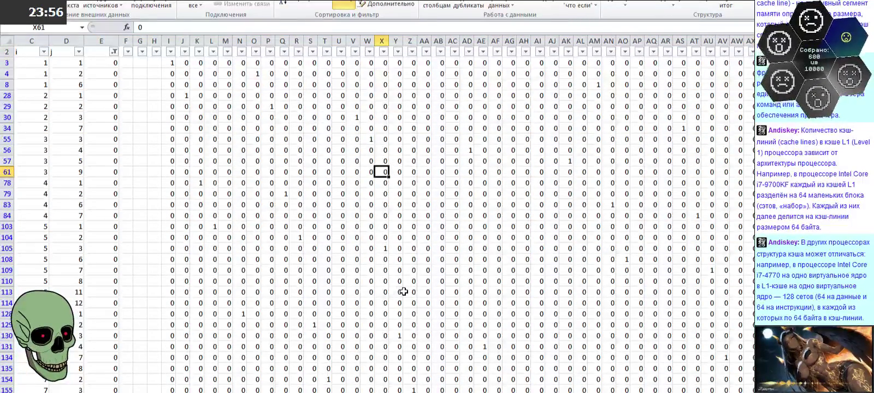
{"action": "left_click", "coordinate": [172, 63]}
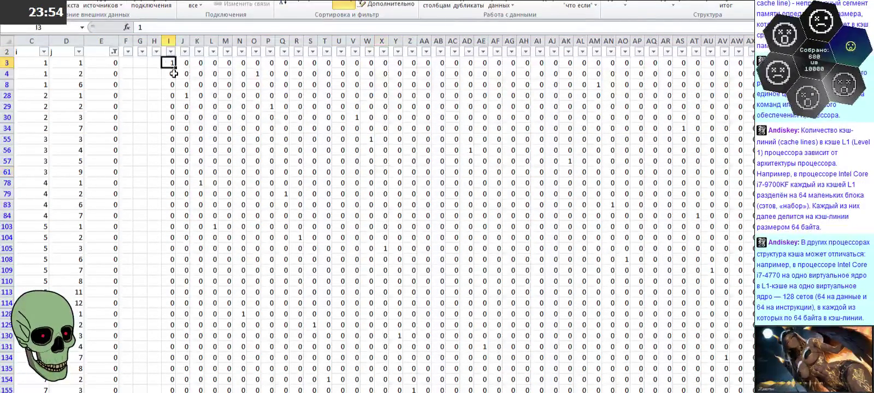
- Select and copy the filtered coefficient block I3:CU752
{"action": "left_click_drag", "start_coordinate": [568, 392], "coordinate": [579, 392]}
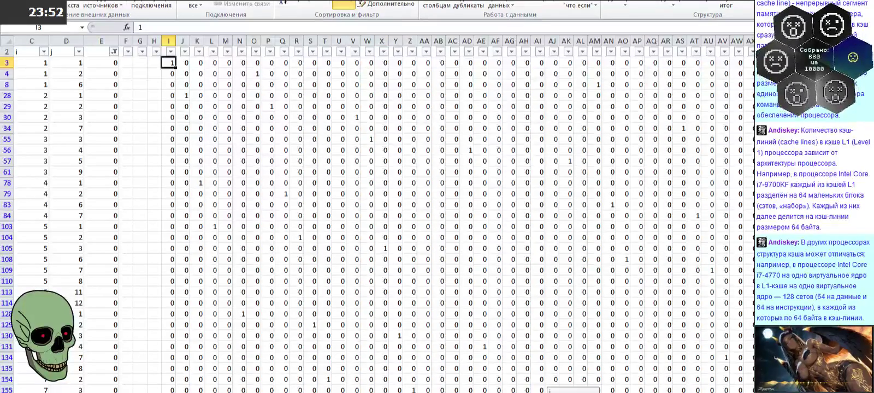
{"action": "scroll", "coordinate": [594, 294], "scroll_direction": "down", "scroll_amount": 6}
{"action": "scroll", "coordinate": [556, 289], "scroll_direction": "down", "scroll_amount": 6}
{"action": "scroll", "coordinate": [536, 267], "scroll_direction": "down", "scroll_amount": 6}
{"action": "scroll", "coordinate": [537, 267], "scroll_direction": "down", "scroll_amount": 6}
{"action": "scroll", "coordinate": [537, 268], "scroll_direction": "down", "scroll_amount": 5}
{"action": "scroll", "coordinate": [527, 256], "scroll_direction": "down", "scroll_amount": 5}
{"action": "scroll", "coordinate": [511, 259], "scroll_direction": "down", "scroll_amount": 5}
{"action": "left_click", "coordinate": [487, 221], "text": "shift"}
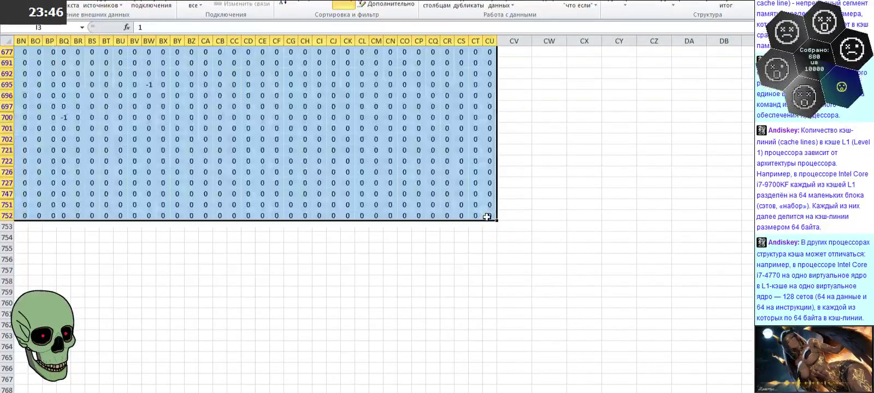
{"action": "key", "text": "ctrl+c"}
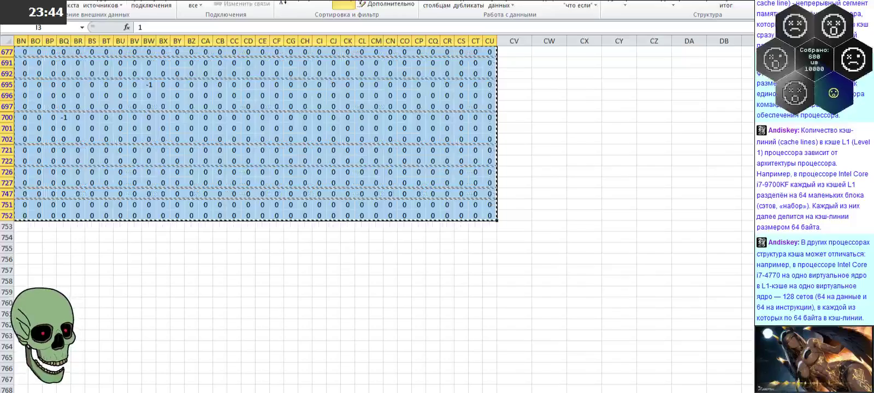
- On the destination sheet, select cell B69 just below the existing rows
{"action": "key", "text": "ctrl+Home"}
{"action": "left_click", "coordinate": [318, 269]}
{"action": "scroll", "coordinate": [224, 306], "scroll_direction": "down", "scroll_amount": 5}
{"action": "scroll", "coordinate": [222, 285], "scroll_direction": "down", "scroll_amount": 13}
{"action": "scroll", "coordinate": [222, 285], "scroll_direction": "down", "scroll_amount": 4}
{"action": "left_click", "coordinate": [36, 74]}
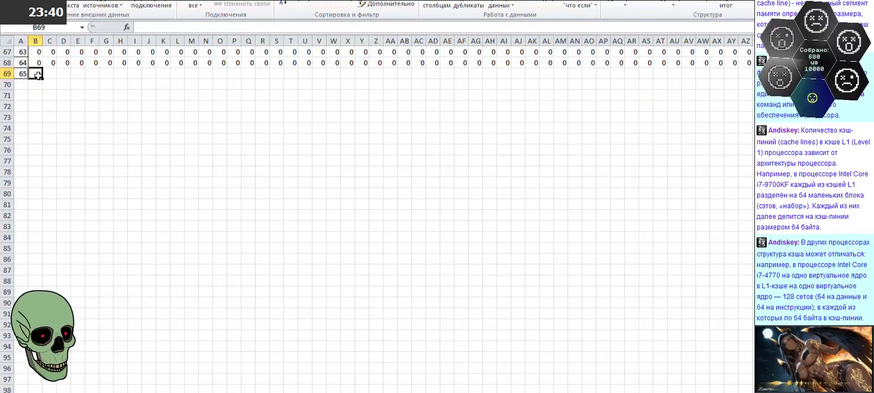
- Paste the copied rows transposed at B69 and check the pasted 0, 1, -1 block
{"action": "right_click", "coordinate": [36, 75]}
{"action": "left_click", "coordinate": [110, 120]}
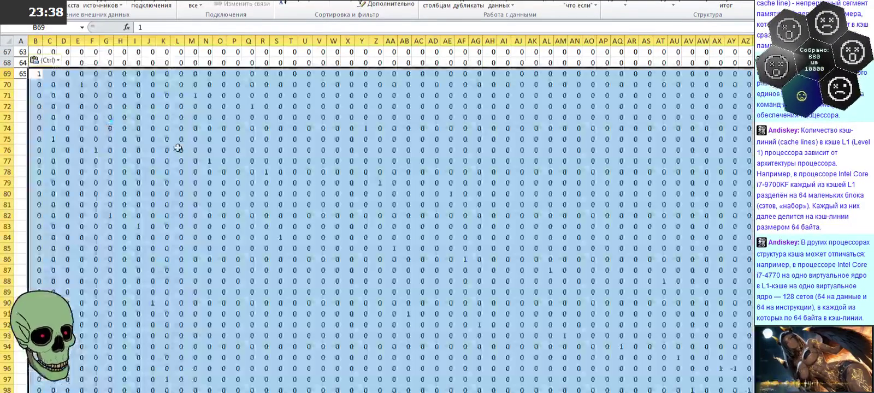
{"action": "left_click_drag", "start_coordinate": [546, 392], "coordinate": [552, 392]}
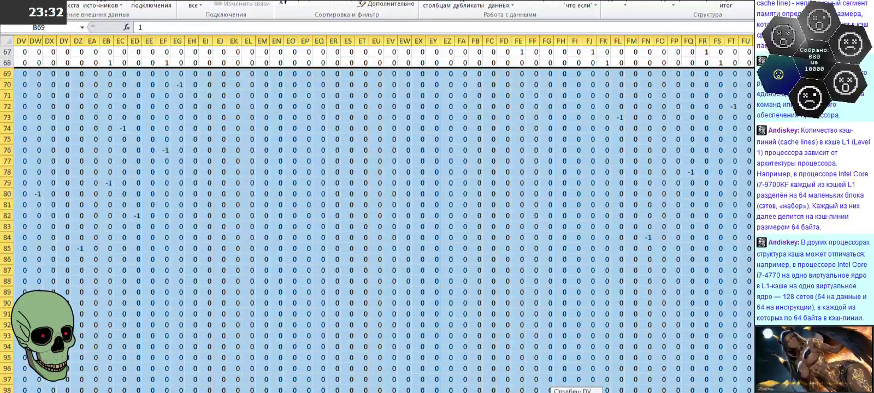
{"action": "left_click_drag", "start_coordinate": [552, 392], "coordinate": [546, 392]}
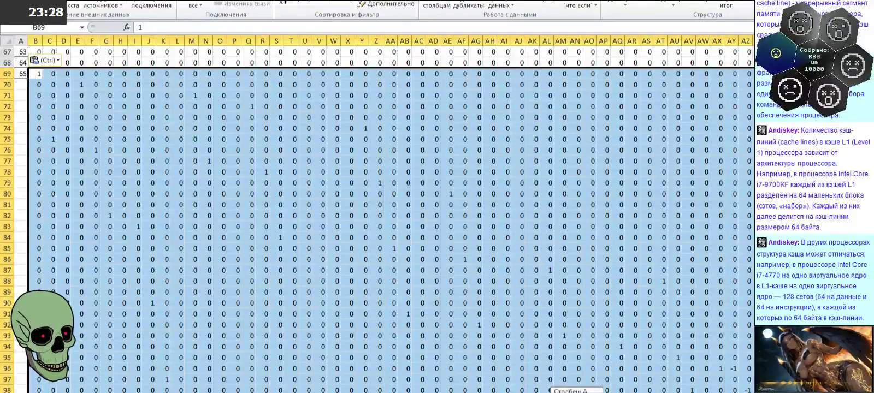
{"action": "left_click_drag", "start_coordinate": [547, 392], "coordinate": [546, 392]}
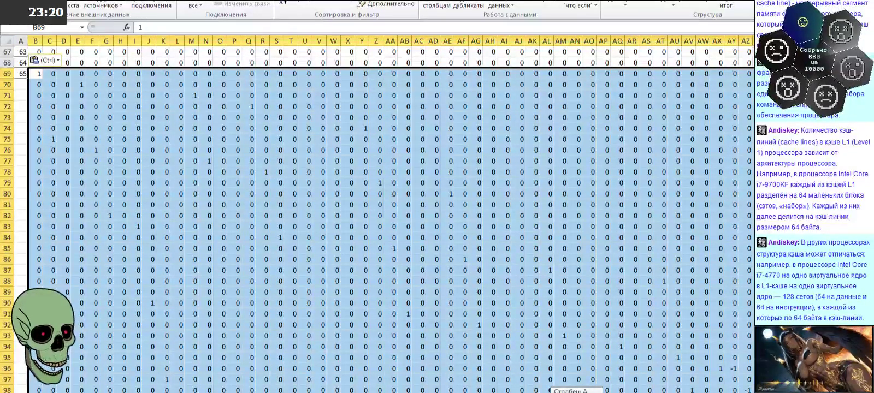
{"action": "left_click_drag", "start_coordinate": [546, 392], "coordinate": [366, 382]}
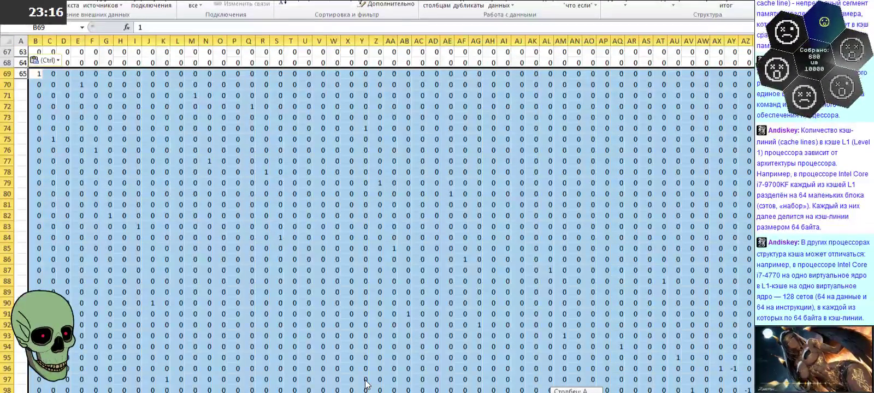
{"action": "scroll", "coordinate": [293, 229], "scroll_direction": "up", "scroll_amount": 3}
{"action": "scroll", "coordinate": [293, 227], "scroll_direction": "up", "scroll_amount": 10}
{"action": "scroll", "coordinate": [293, 225], "scroll_direction": "up", "scroll_amount": 9}
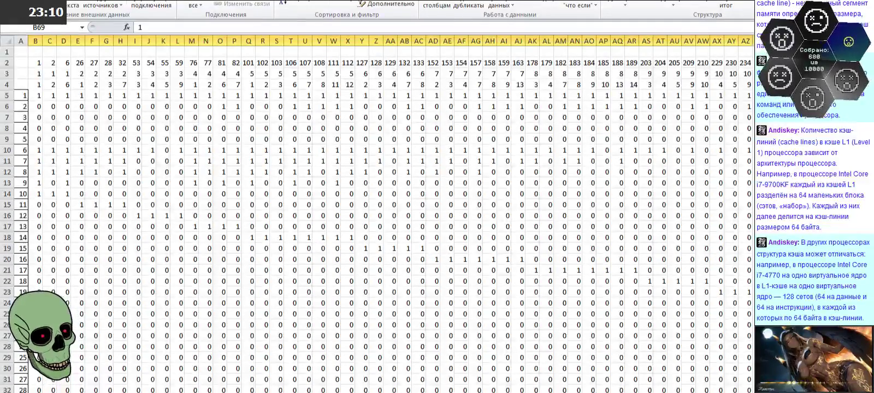
- Return to the filtered matrix sheet, review the copied range, and remove the filter
{"action": "key", "text": "ctrl+Page_Down"}
{"action": "scroll", "coordinate": [662, 391], "scroll_direction": "left", "scroll_amount": 15}
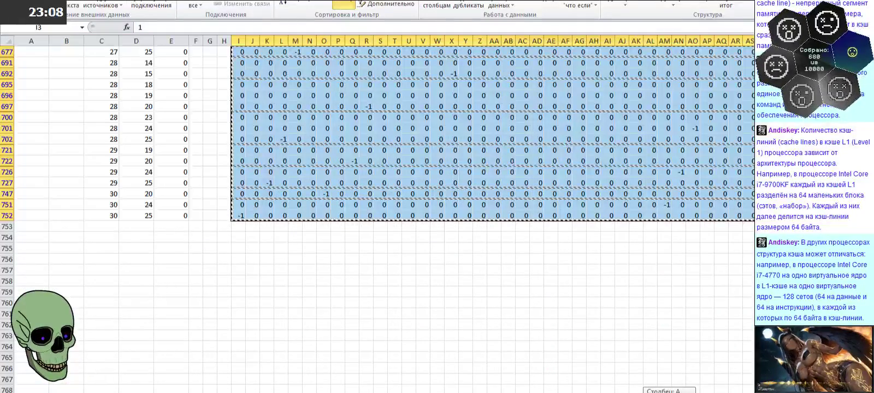
{"action": "scroll", "coordinate": [491, 219], "scroll_direction": "up", "scroll_amount": 15}
{"action": "scroll", "coordinate": [492, 219], "scroll_direction": "up", "scroll_amount": 15}
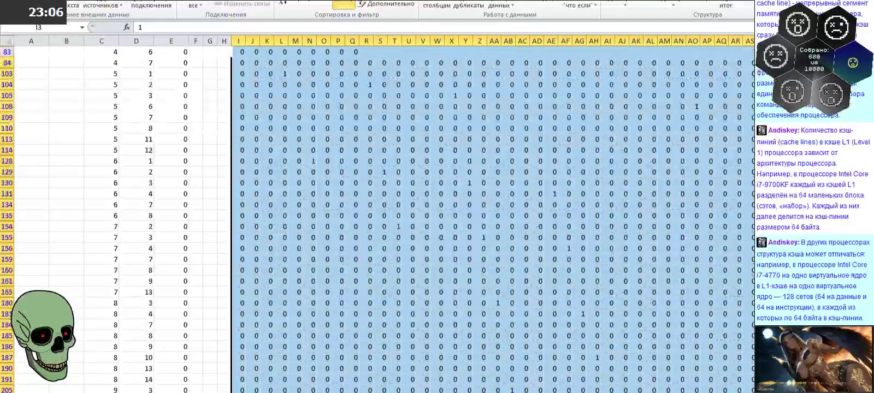
{"action": "scroll", "coordinate": [491, 219], "scroll_direction": "up", "scroll_amount": 15}
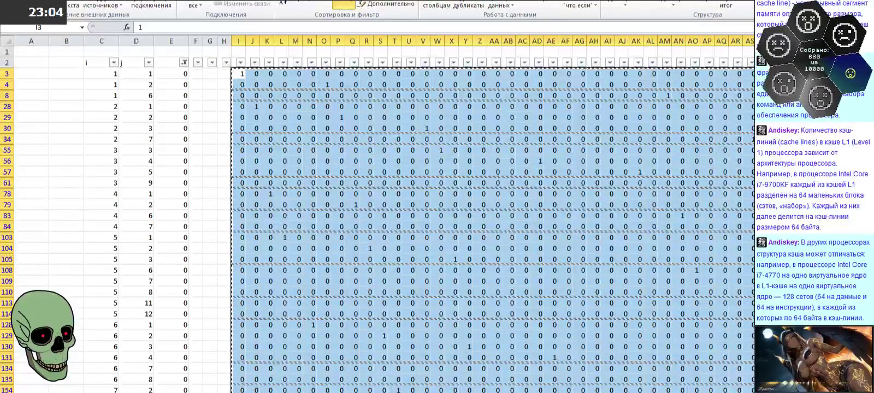
{"action": "scroll", "coordinate": [492, 218], "scroll_direction": "down", "scroll_amount": 6}
{"action": "scroll", "coordinate": [492, 218], "scroll_direction": "down", "scroll_amount": 20}
{"action": "scroll", "coordinate": [492, 218], "scroll_direction": "down", "scroll_amount": 8}
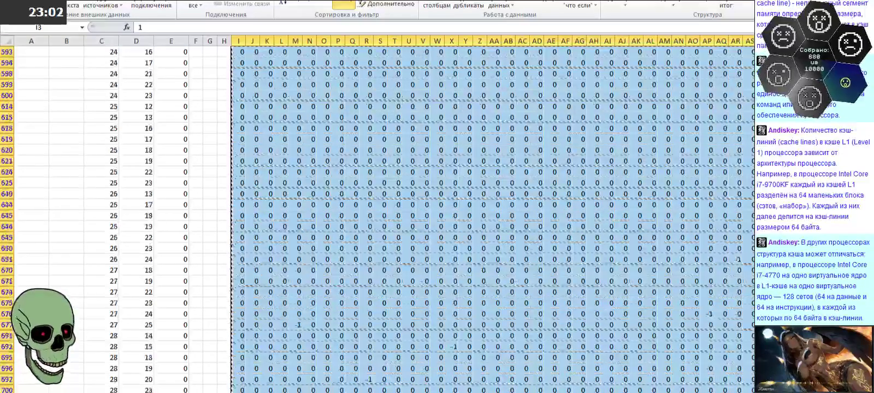
{"action": "scroll", "coordinate": [491, 219], "scroll_direction": "down", "scroll_amount": 14}
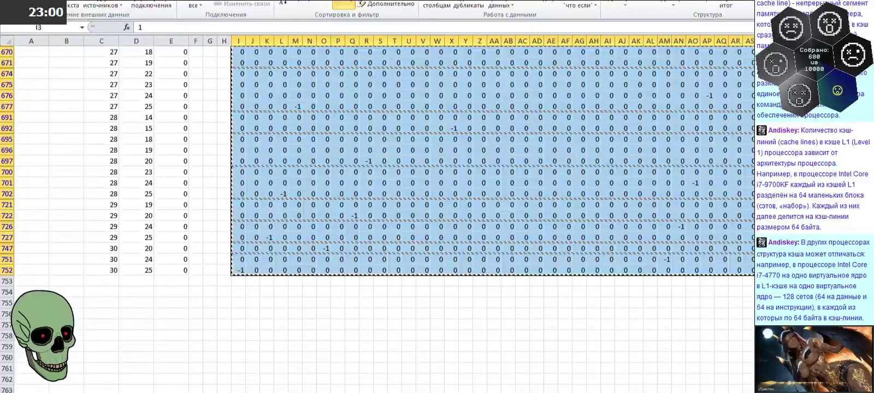
{"action": "scroll", "coordinate": [491, 219], "scroll_direction": "up", "scroll_amount": 20}
{"action": "scroll", "coordinate": [492, 219], "scroll_direction": "up", "scroll_amount": 18}
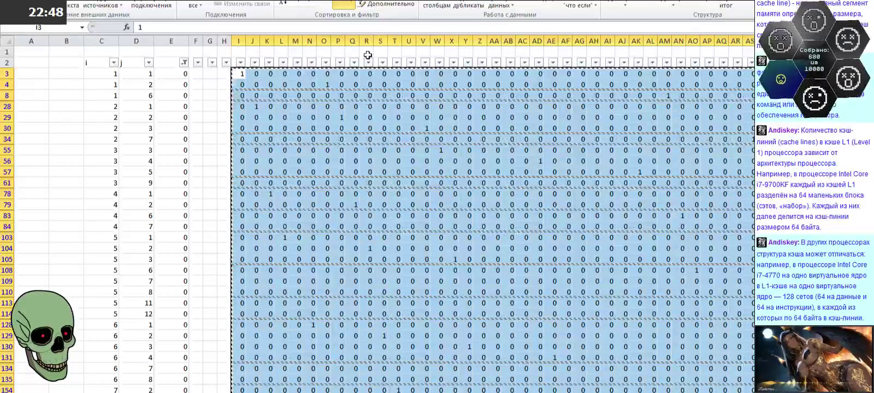
{"action": "left_click", "coordinate": [342, 3]}
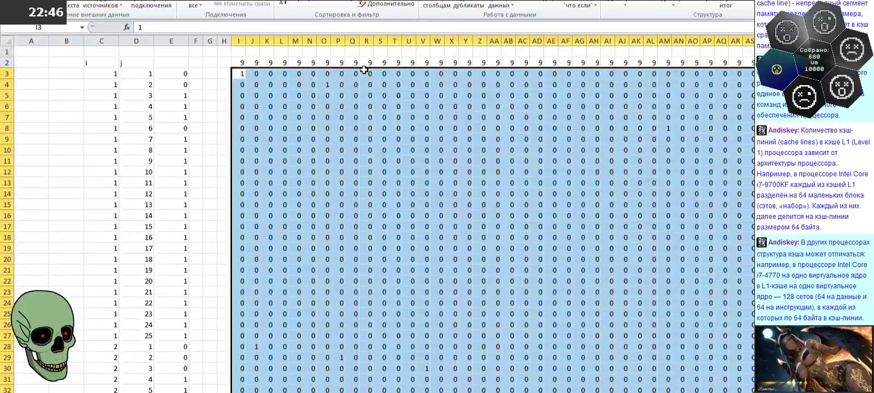
- Copy result column E3:E752 onto the blank sheet starting at cell B2
{"action": "left_click", "coordinate": [173, 74]}
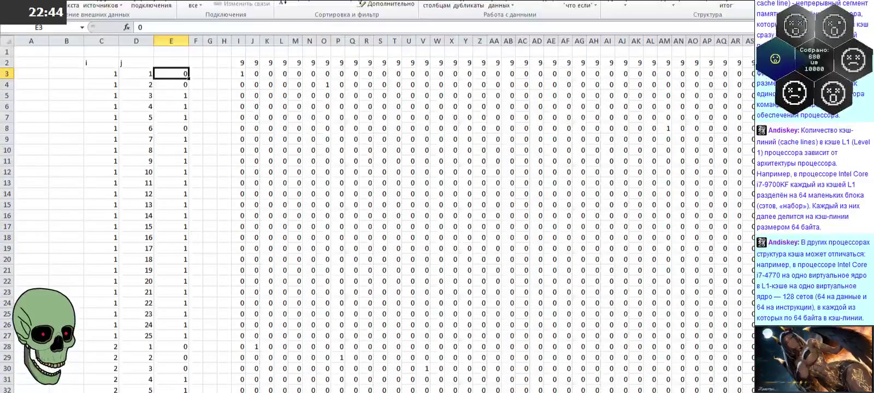
{"action": "scroll", "coordinate": [377, 218], "scroll_direction": "down", "scroll_amount": 20}
{"action": "scroll", "coordinate": [377, 218], "scroll_direction": "down", "scroll_amount": 20}
{"action": "scroll", "coordinate": [228, 343], "scroll_direction": "down", "scroll_amount": 2}
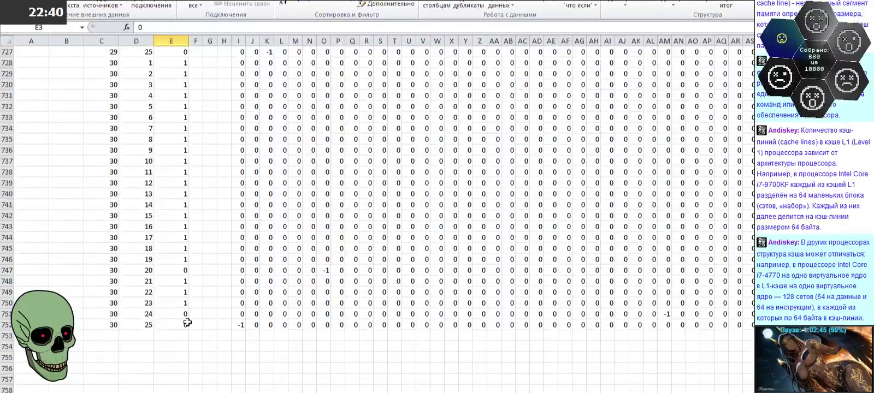
{"action": "left_click", "coordinate": [186, 325], "text": "shift"}
{"action": "key", "text": "ctrl+c"}
{"action": "key", "text": "ctrl+Page_Down"}
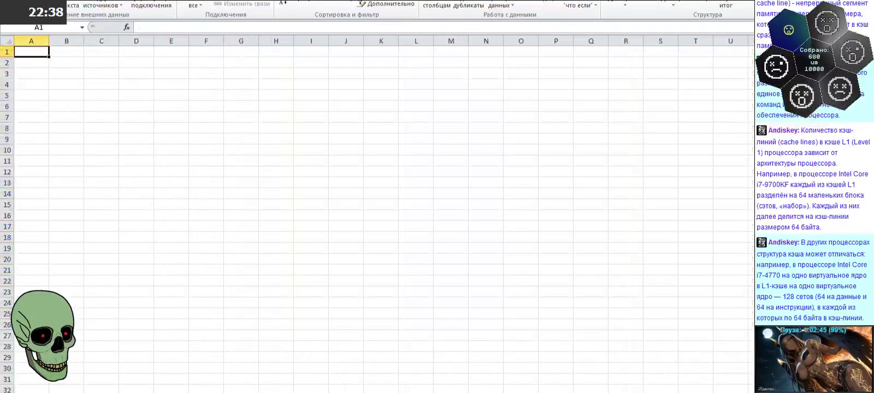
{"action": "left_click", "coordinate": [76, 63]}
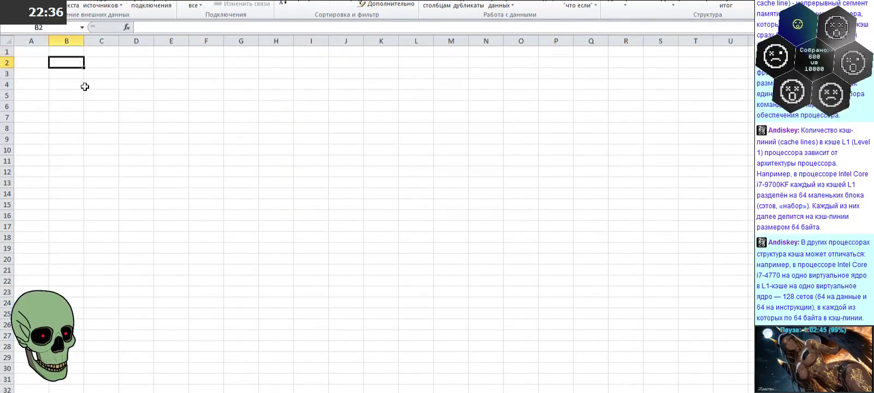
{"action": "key", "text": "ctrl+v"}
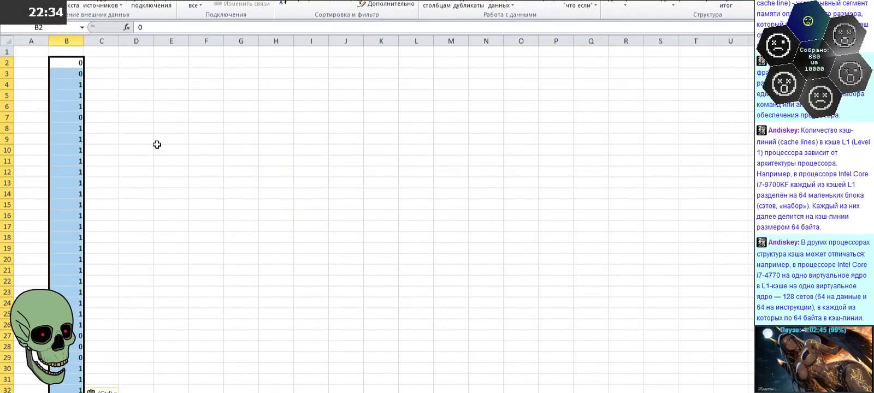
{"action": "left_click", "coordinate": [814, 361]}
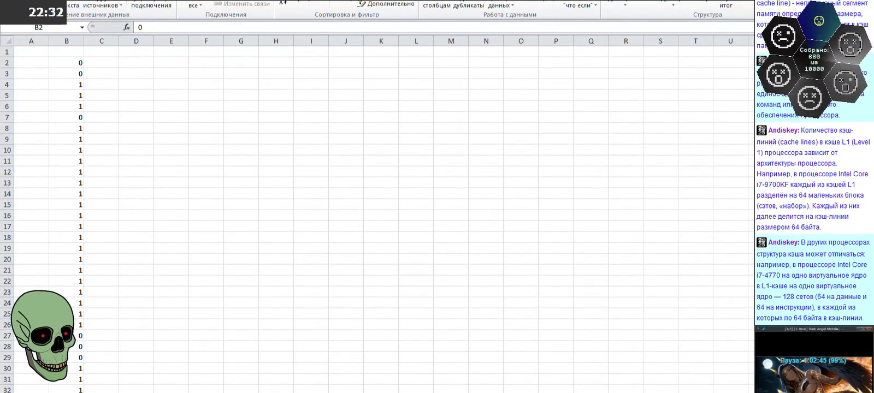
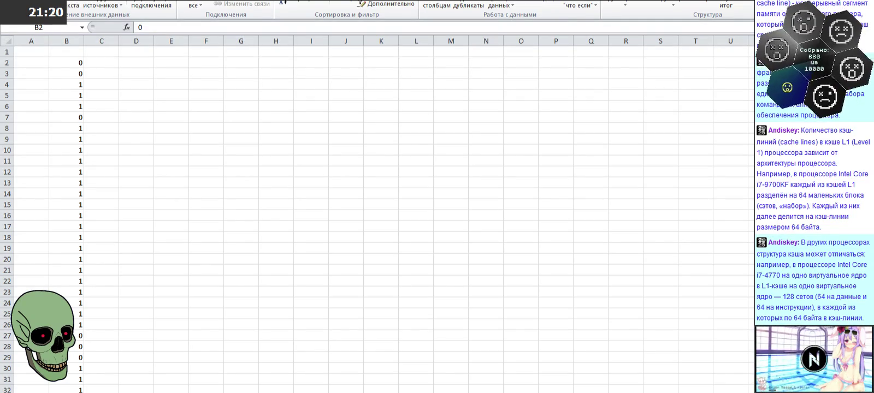
- Paste the 0/1 values into column B, then copy the entire coverage matrix from the matrix sheet
{"action": "key", "text": "ctrl+v"}
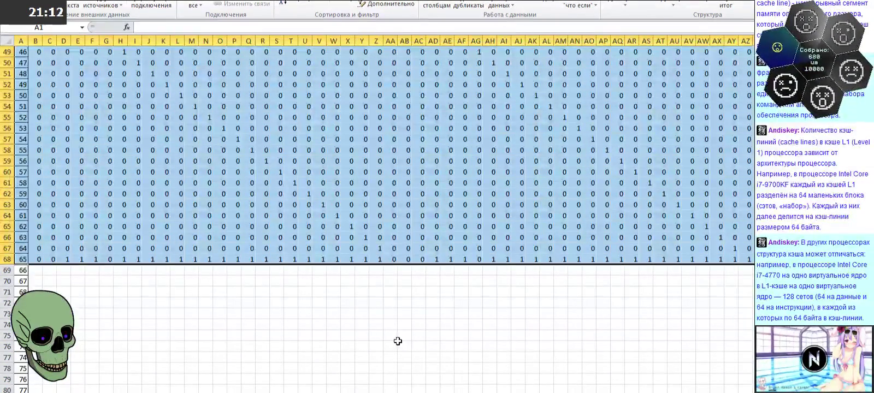
{"action": "scroll", "coordinate": [355, 200], "scroll_direction": "up", "scroll_amount": 16}
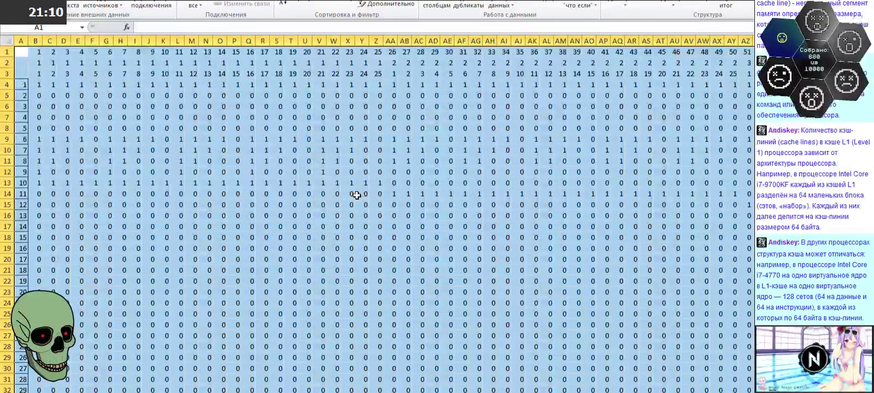
{"action": "right_click", "coordinate": [323, 155]}
{"action": "left_click", "coordinate": [340, 175]}
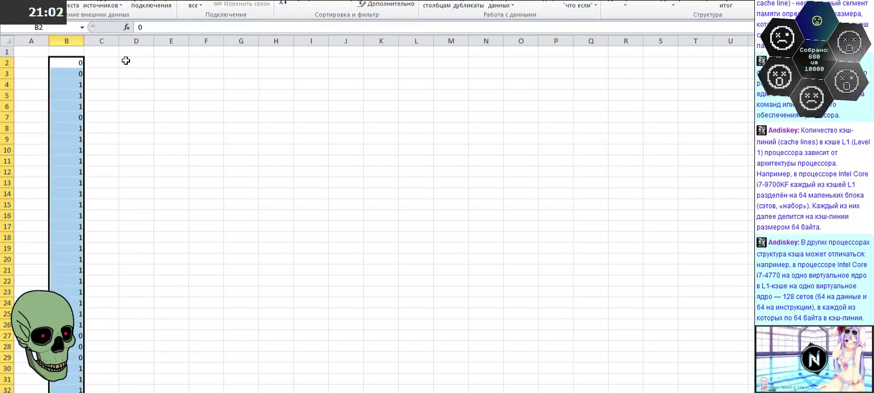
{"action": "right_click", "coordinate": [109, 52]}
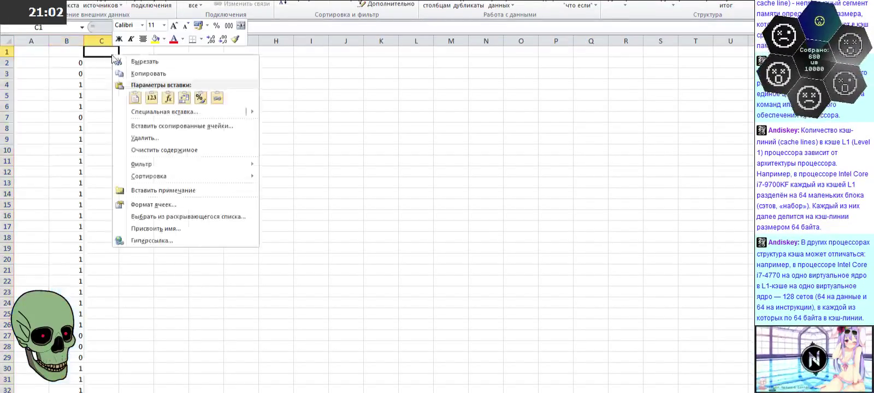
- Paste the coverage matrix transposed starting at C1 and select the header row
{"action": "left_click", "coordinate": [169, 97]}
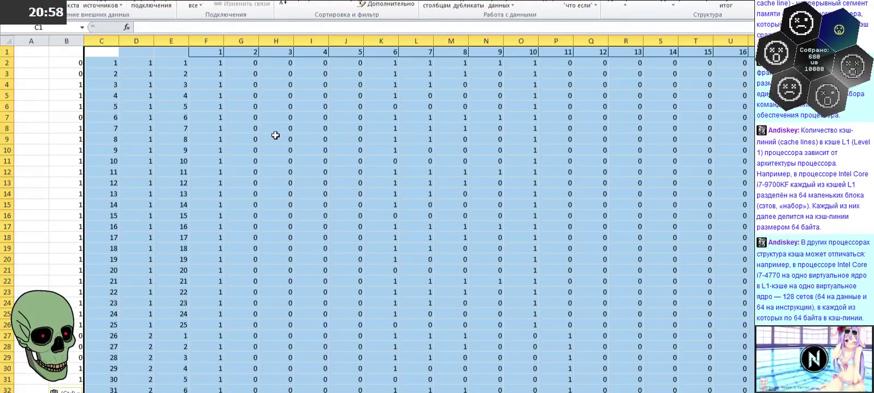
{"action": "mouse_move", "coordinate": [87, 52]}
{"action": "left_mouse_down"}
{"action": "mouse_move", "coordinate": [757, 52]}
{"action": "mouse_move", "coordinate": [756, 183]}
{"action": "mouse_move", "coordinate": [433, 386]}
{"action": "mouse_move", "coordinate": [75, 378]}
{"action": "left_mouse_up"}
{"action": "scroll", "coordinate": [383, 218], "scroll_direction": "left", "scroll_amount": 15}
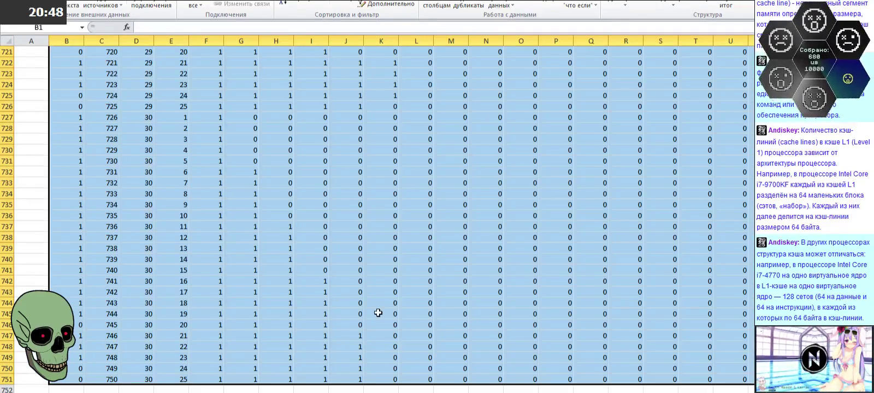
- Turn on filtering and filter column B to show only rows with 0
{"action": "left_click", "coordinate": [343, 5]}
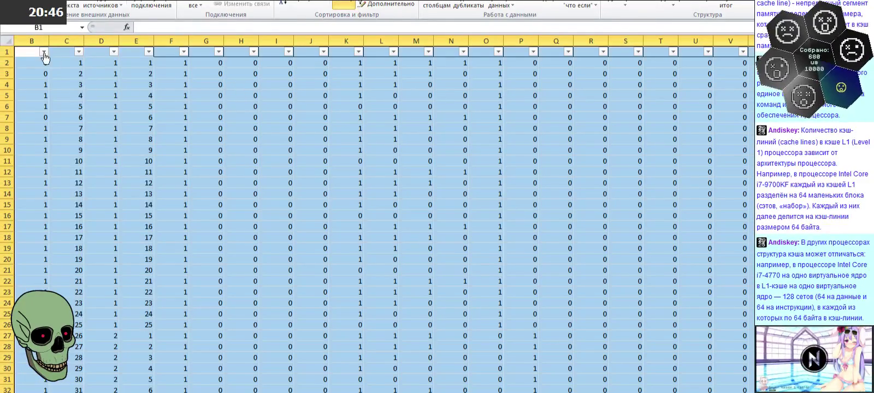
{"action": "left_click", "coordinate": [44, 51]}
{"action": "left_click", "coordinate": [35, 172]}
{"action": "left_click", "coordinate": [109, 254]}
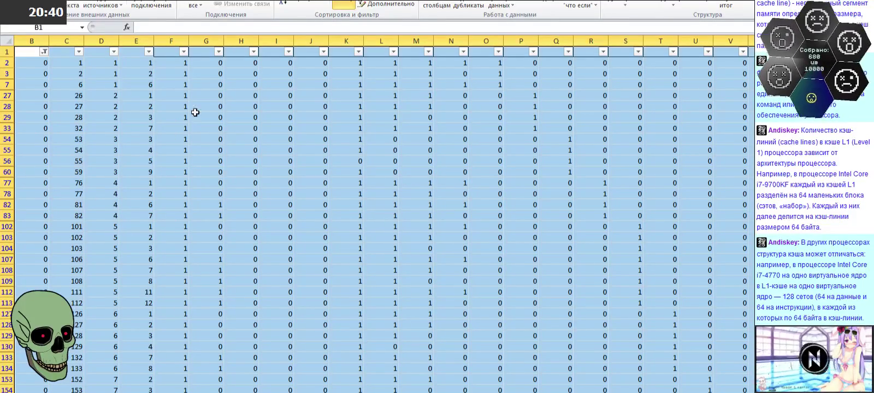
- Copy the visible filtered rows from C2 onward and switch to the other worksheet
{"action": "left_click", "coordinate": [73, 63]}
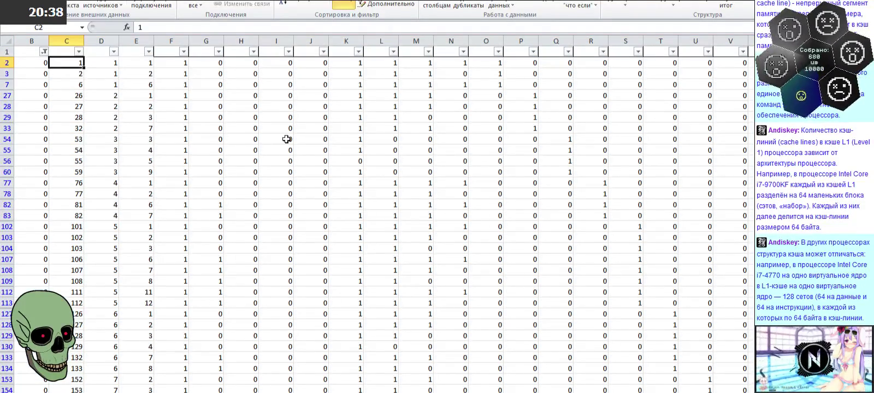
{"action": "scroll", "coordinate": [306, 144], "scroll_direction": "down", "scroll_amount": 4}
{"action": "scroll", "coordinate": [334, 156], "scroll_direction": "down", "scroll_amount": 10}
{"action": "scroll", "coordinate": [369, 194], "scroll_direction": "down", "scroll_amount": 7}
{"action": "scroll", "coordinate": [398, 230], "scroll_direction": "down", "scroll_amount": 10}
{"action": "scroll", "coordinate": [415, 246], "scroll_direction": "down", "scroll_amount": 12}
{"action": "scroll", "coordinate": [445, 273], "scroll_direction": "down", "scroll_amount": 10}
{"action": "scroll", "coordinate": [475, 295], "scroll_direction": "down", "scroll_amount": 7}
{"action": "left_click_drag", "start_coordinate": [594, 391], "coordinate": [598, 391]}
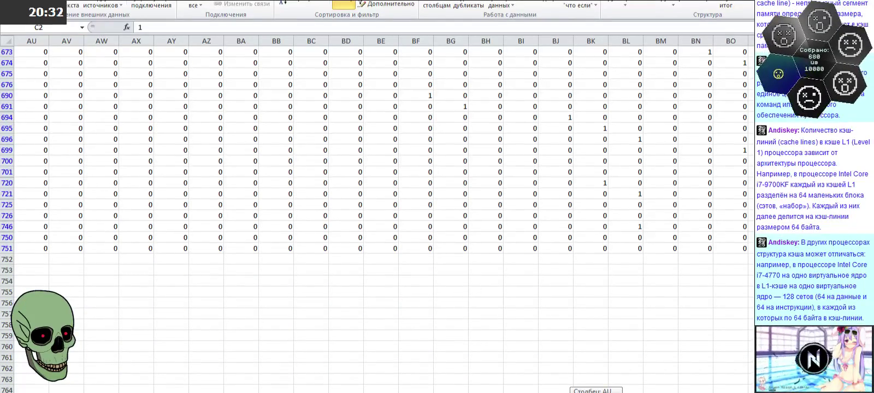
{"action": "key", "text": "ctrl+a"}
{"action": "scroll", "coordinate": [383, 219], "scroll_direction": "up", "scroll_amount": 5}
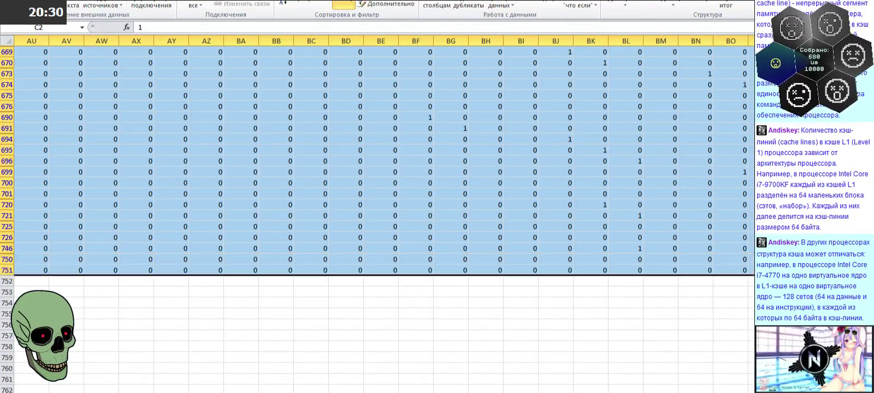
{"action": "scroll", "coordinate": [382, 218], "scroll_direction": "up", "scroll_amount": 20}
{"action": "scroll", "coordinate": [383, 218], "scroll_direction": "up", "scroll_amount": 15}
{"action": "key", "text": "ctrl+c"}
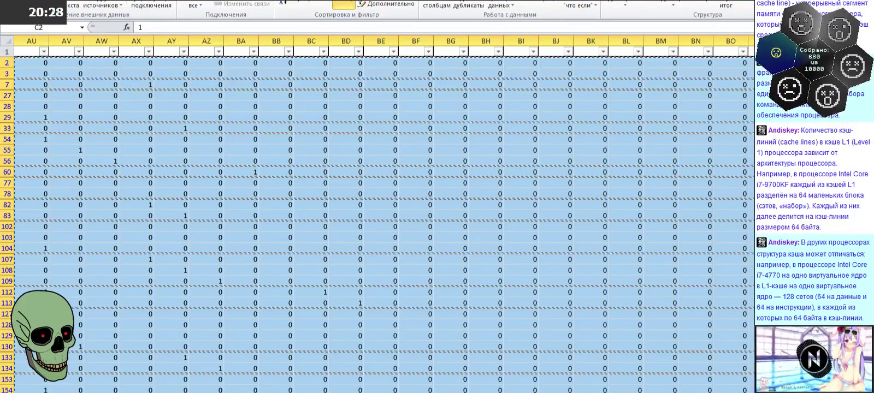
{"action": "key", "text": "ctrl+Page_Up"}
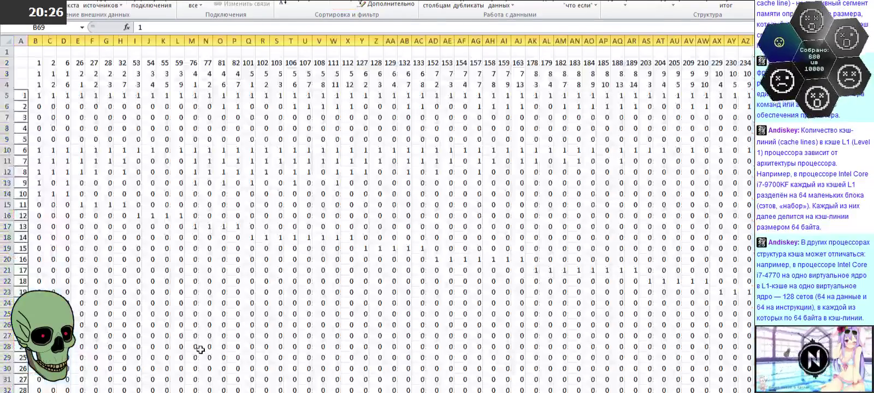
- Paste the filtered rows transposed starting at cell B2
{"action": "right_click", "coordinate": [36, 63]}
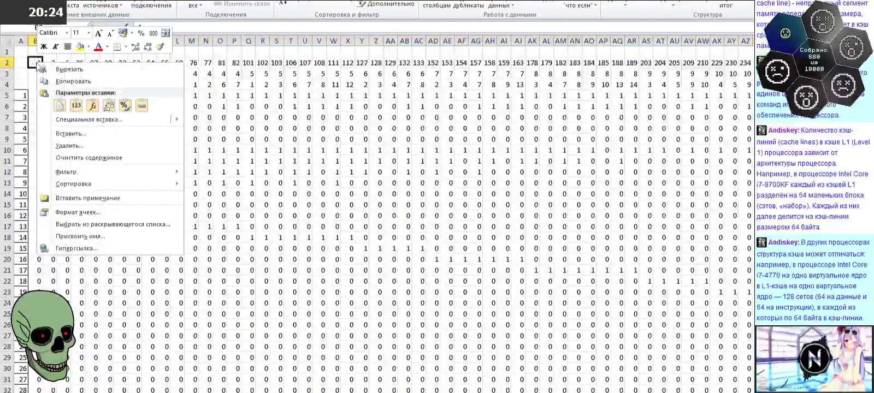
{"action": "left_click", "coordinate": [107, 106]}
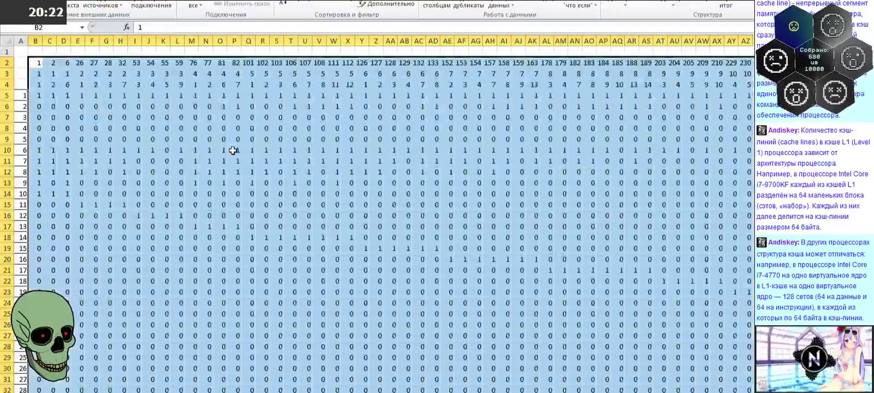
{"action": "scroll", "coordinate": [274, 204], "scroll_direction": "down", "scroll_amount": 12}
{"action": "scroll", "coordinate": [274, 204], "scroll_direction": "down", "scroll_amount": 8}
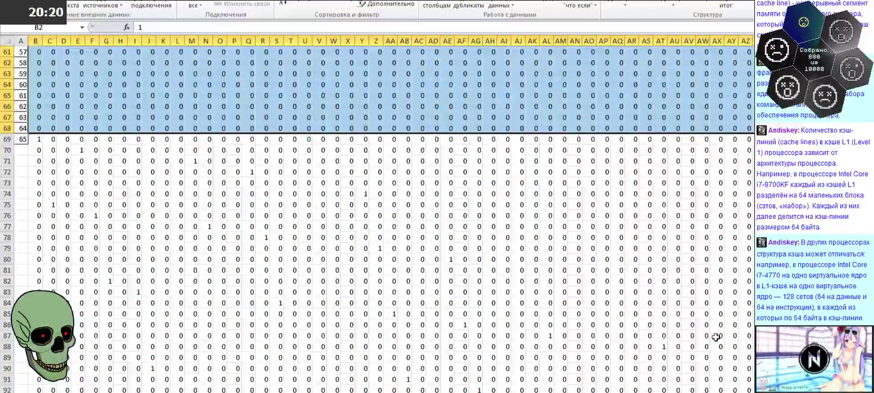
{"action": "left_click_drag", "start_coordinate": [580, 392], "coordinate": [598, 392]}
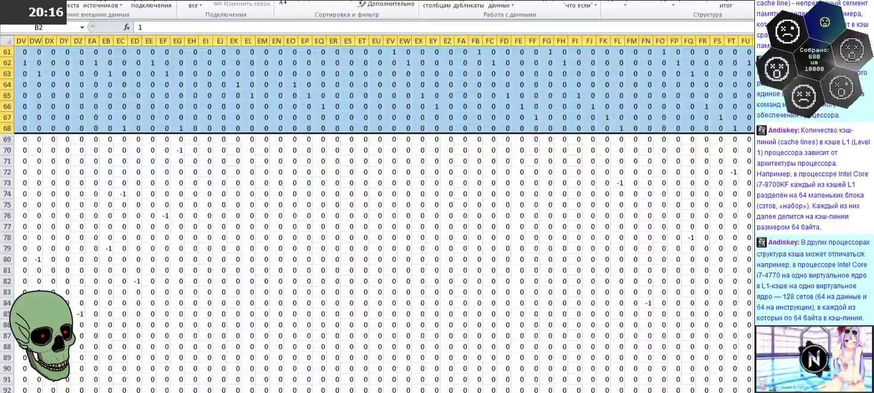
{"action": "scroll", "coordinate": [377, 221], "scroll_direction": "up", "scroll_amount": 17}
{"action": "scroll", "coordinate": [377, 221], "scroll_direction": "up", "scroll_amount": 4}
- Check the Column Width setting near column GA and leave it unchanged
{"action": "right_click", "coordinate": [725, 41]}
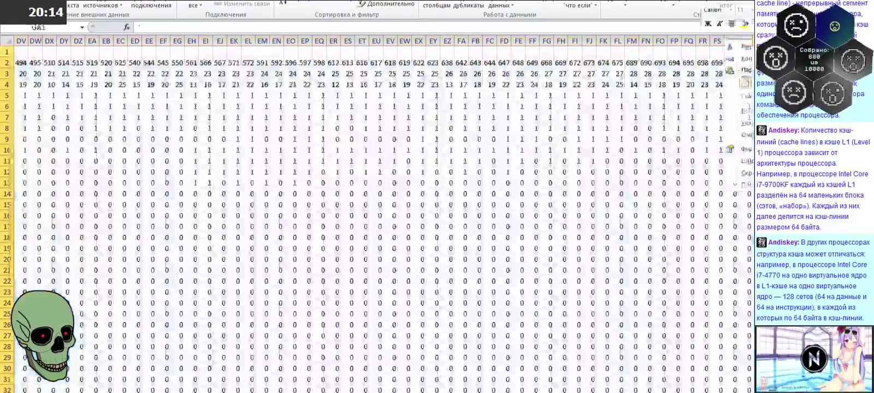
{"action": "left_click", "coordinate": [744, 161]}
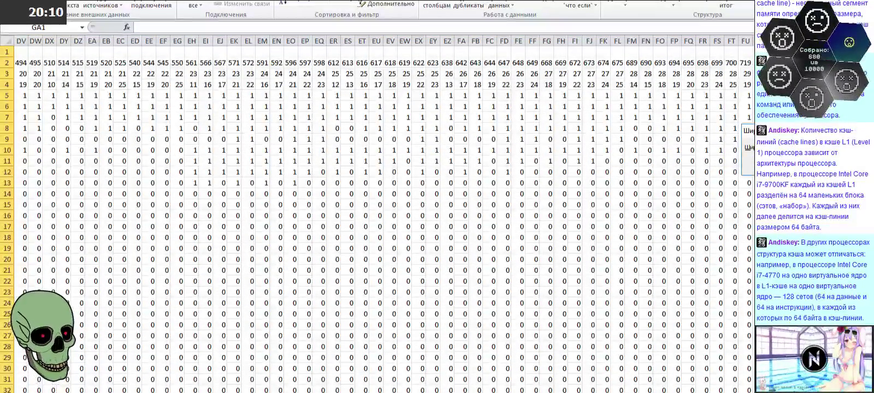
{"action": "key", "text": "Return"}
{"action": "left_click", "coordinate": [845, 194]}
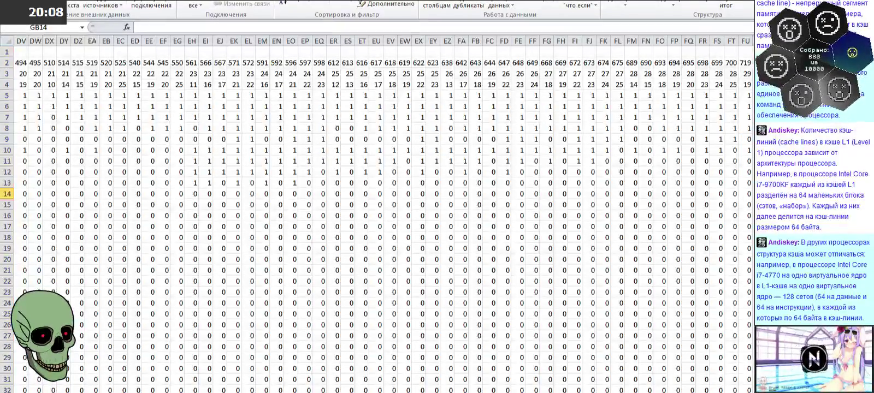
- Extend column A's numbering down to row 159 with the fill handle
{"action": "scroll", "coordinate": [383, 218], "scroll_direction": "down", "scroll_amount": 5}
{"action": "scroll", "coordinate": [383, 218], "scroll_direction": "down", "scroll_amount": 15}
{"action": "scroll", "coordinate": [383, 219], "scroll_direction": "down", "scroll_amount": 11}
{"action": "scroll", "coordinate": [377, 219], "scroll_direction": "down", "scroll_amount": 11}
{"action": "scroll", "coordinate": [377, 219], "scroll_direction": "left", "scroll_amount": 20}
{"action": "scroll", "coordinate": [356, 184], "scroll_direction": "up", "scroll_amount": 8}
{"action": "scroll", "coordinate": [356, 185], "scroll_direction": "left", "scroll_amount": 19}
{"action": "scroll", "coordinate": [332, 136], "scroll_direction": "up", "scroll_amount": 17}
{"action": "scroll", "coordinate": [159, 194], "scroll_direction": "down", "scroll_amount": 5}
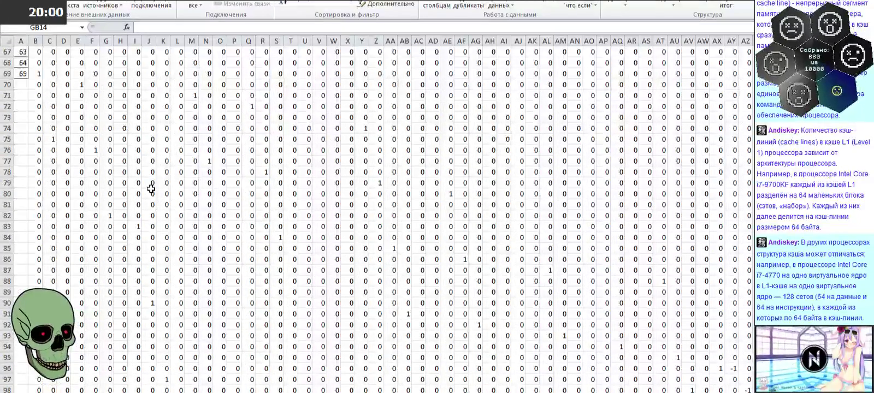
{"action": "left_click_drag", "start_coordinate": [23, 63], "coordinate": [28, 386]}
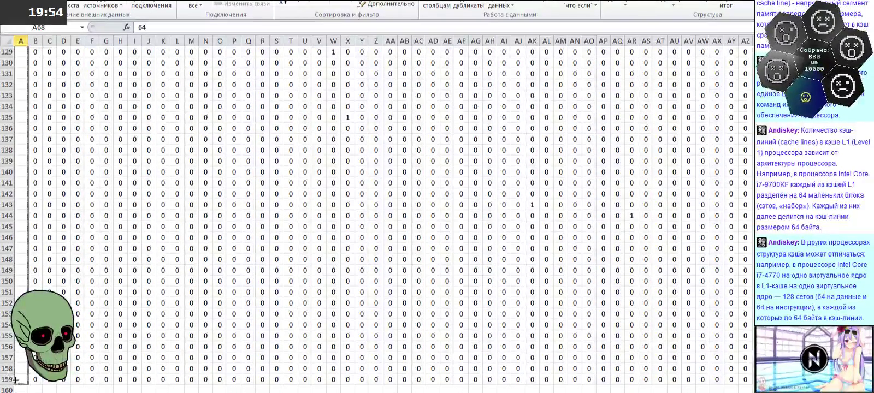
{"action": "left_click_drag", "start_coordinate": [27, 385], "coordinate": [27, 386]}
{"action": "mouse_move", "coordinate": [33, 277]}
{"action": "left_mouse_down"}
{"action": "mouse_move", "coordinate": [124, 59]}
{"action": "mouse_move", "coordinate": [753, 104]}
{"action": "left_mouse_up"}
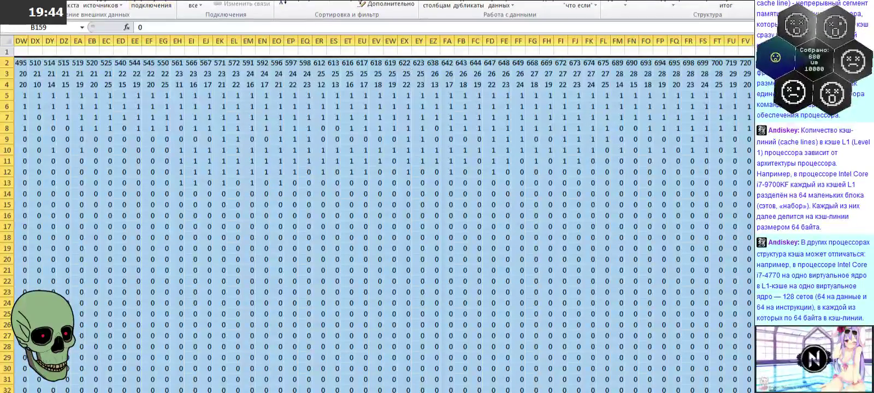
{"action": "scroll", "coordinate": [382, 5], "scroll_direction": "up", "scroll_amount": 4}
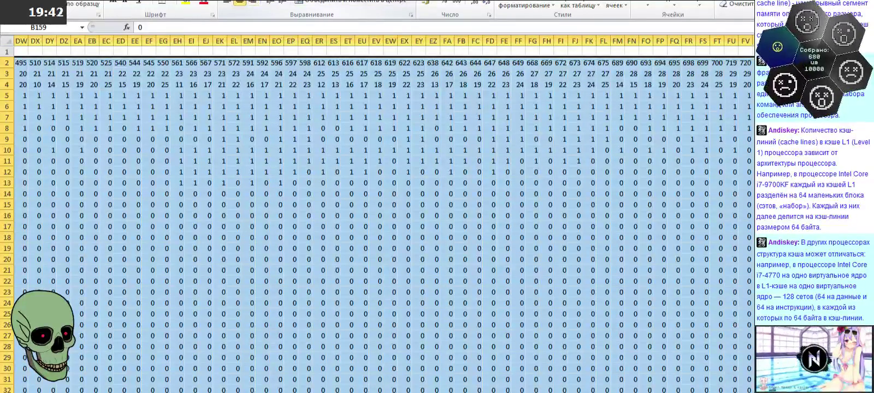
- Bring B159 back into view, clear the large selection and scroll up the matrix
{"action": "key", "text": "ctrl+BackSpace"}
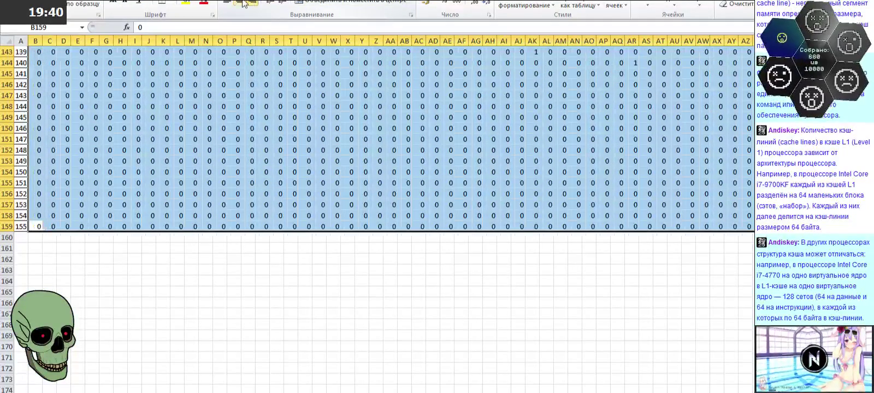
{"action": "left_click", "coordinate": [319, 248]}
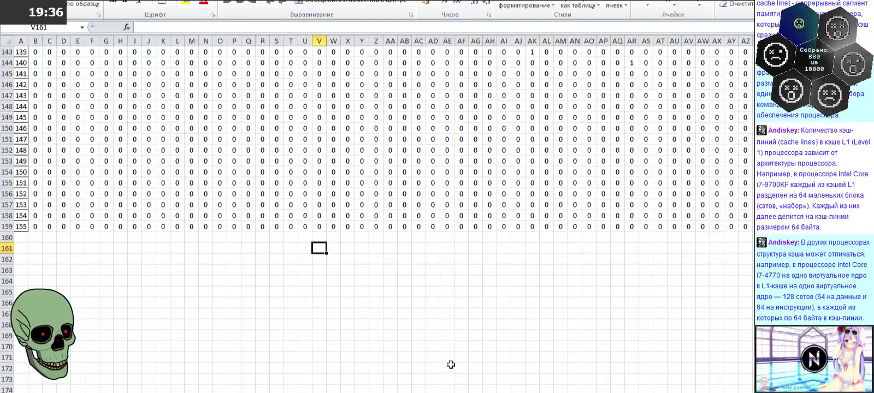
{"action": "mouse_move", "coordinate": [451, 392]}
{"action": "left_mouse_down"}
{"action": "mouse_move", "coordinate": [547, 392]}
{"action": "mouse_move", "coordinate": [453, 392]}
{"action": "left_mouse_up"}
{"action": "scroll", "coordinate": [257, 313], "scroll_direction": "up", "scroll_amount": 7}
{"action": "scroll", "coordinate": [262, 279], "scroll_direction": "up", "scroll_amount": 6}
{"action": "scroll", "coordinate": [267, 257], "scroll_direction": "up", "scroll_amount": 11}
{"action": "scroll", "coordinate": [267, 257], "scroll_direction": "up", "scroll_amount": 7}
{"action": "scroll", "coordinate": [267, 256], "scroll_direction": "up", "scroll_amount": 10}
{"action": "scroll", "coordinate": [267, 257], "scroll_direction": "up", "scroll_amount": 6}
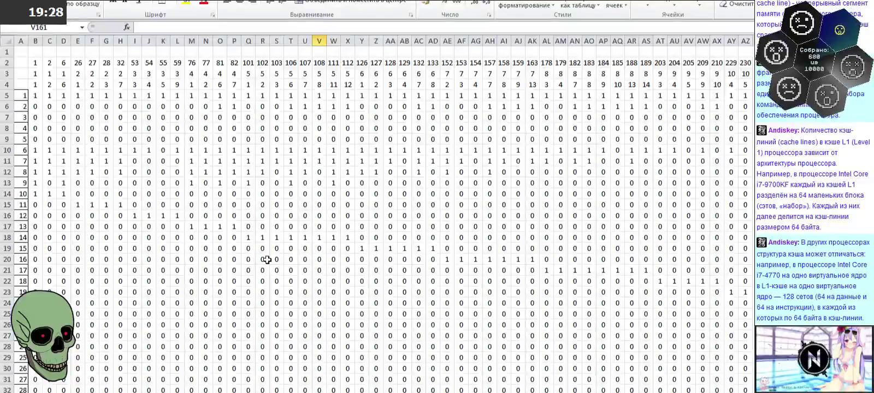
- Scroll down to the matrix's last filled row, then switch to the browser
{"action": "scroll", "coordinate": [445, 273], "scroll_direction": "down", "scroll_amount": 8}
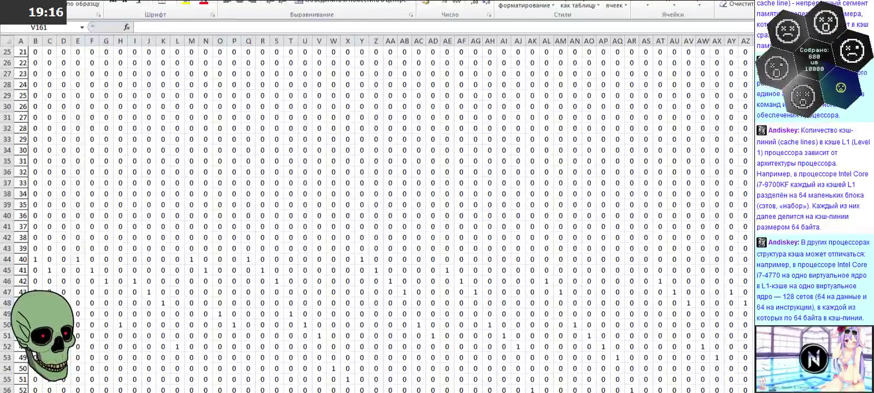
{"action": "scroll", "coordinate": [218, 199], "scroll_direction": "down", "scroll_amount": 5}
{"action": "scroll", "coordinate": [208, 188], "scroll_direction": "down", "scroll_amount": 10}
{"action": "scroll", "coordinate": [231, 211], "scroll_direction": "down", "scroll_amount": 10}
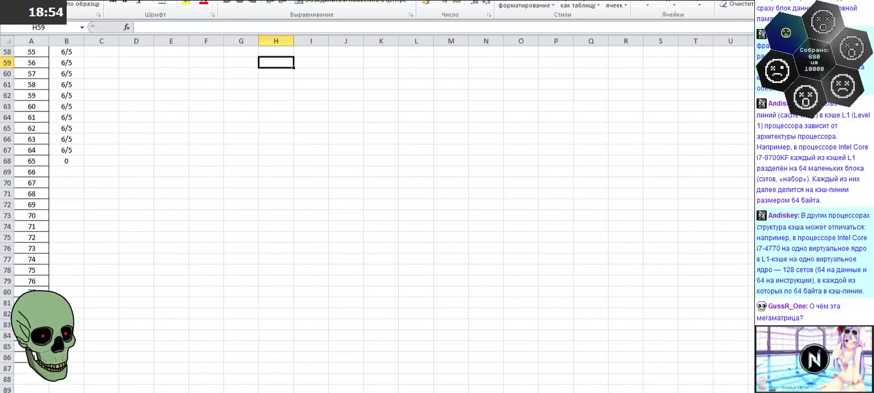
{"action": "scroll", "coordinate": [121, 285], "scroll_direction": "down", "scroll_amount": 5}
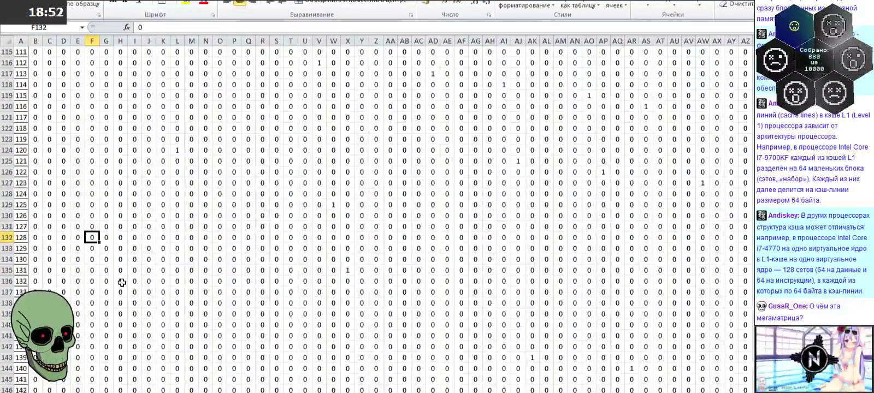
{"action": "scroll", "coordinate": [122, 282], "scroll_direction": "down", "scroll_amount": 5}
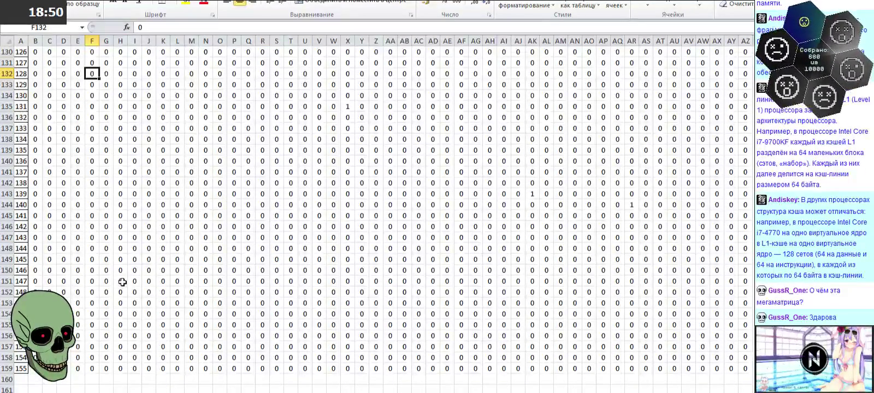
{"action": "scroll", "coordinate": [121, 287], "scroll_direction": "down", "scroll_amount": 1}
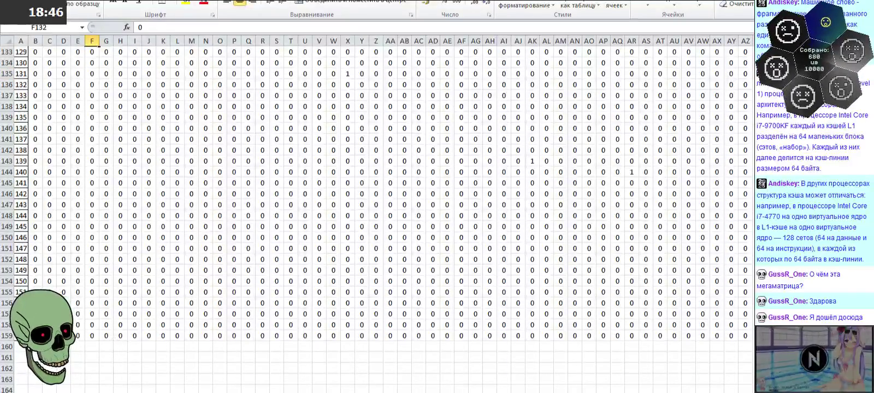
{"action": "left_click", "coordinate": [60, 371]}
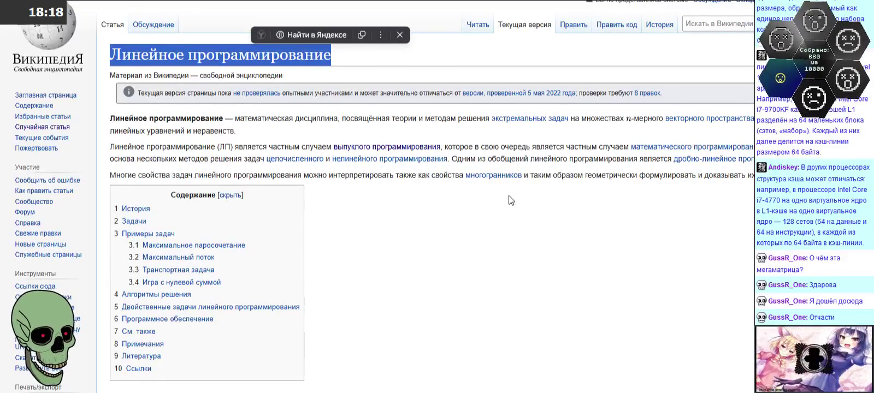
- Deselect the title of the Wikipedia article Линейное программирование
{"action": "left_click", "coordinate": [510, 200]}
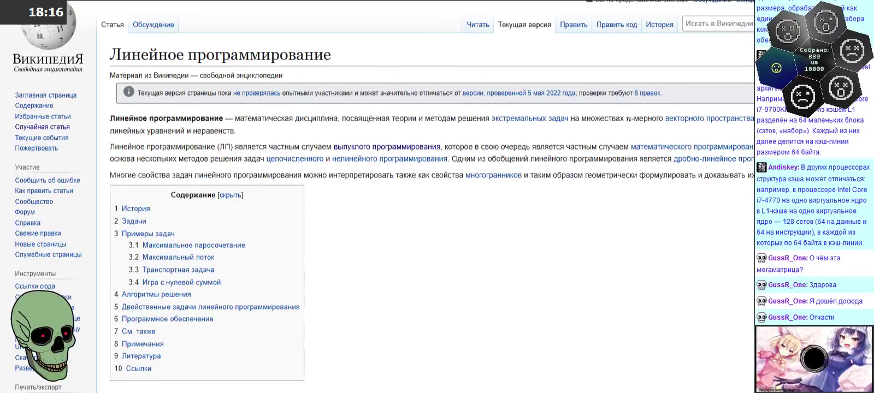
- Arrange the numbered grid image on the left and Стрим 202.png on the right
{"action": "left_click_drag", "start_coordinate": [726, 42], "coordinate": [400, 35]}
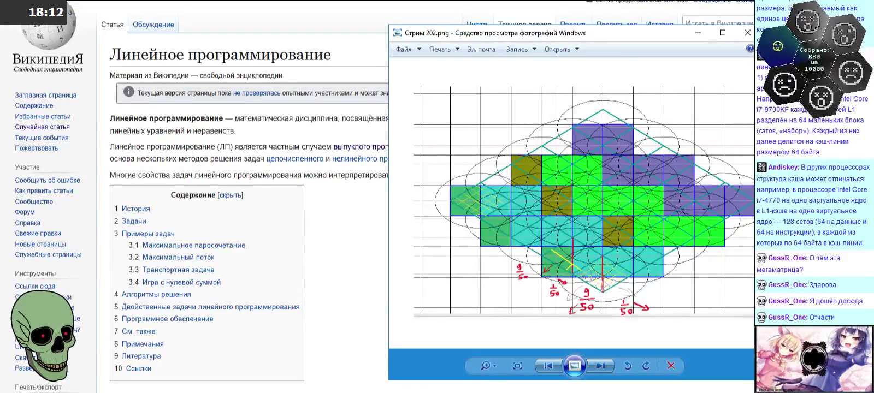
{"action": "left_click_drag", "start_coordinate": [562, 33], "coordinate": [186, 19]}
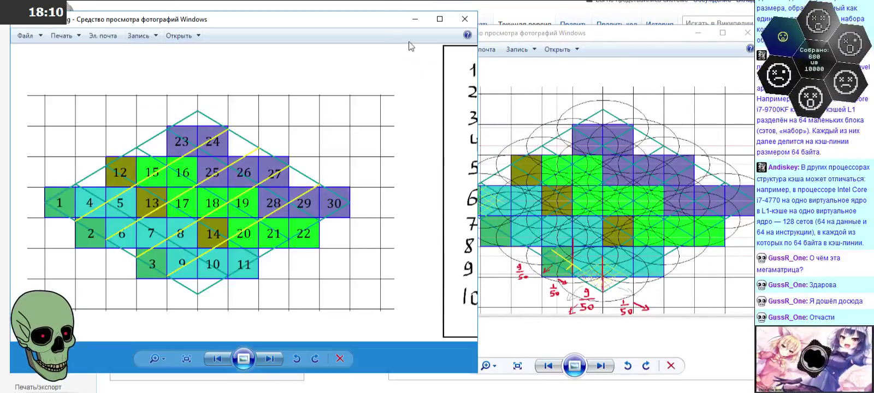
{"action": "left_click", "coordinate": [498, 40]}
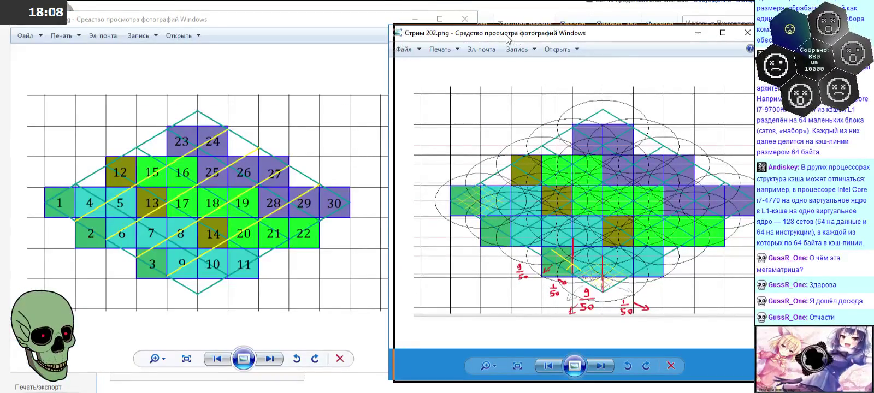
{"action": "left_click_drag", "start_coordinate": [539, 38], "coordinate": [509, 36]}
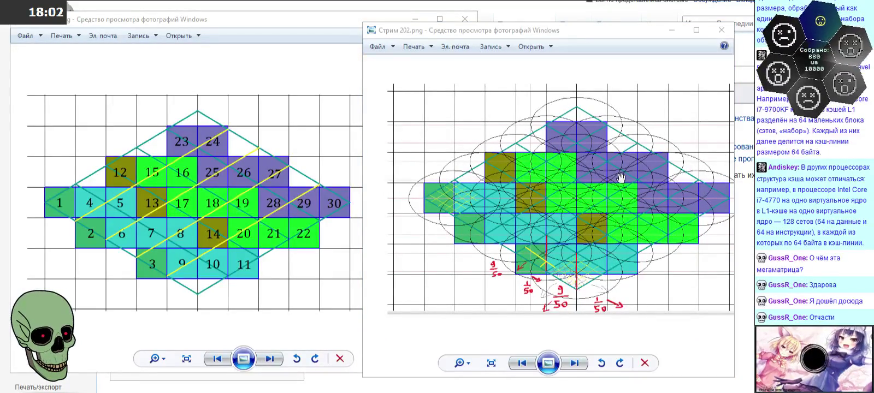
- Zoom and pan across the Стрим 202.png drawing to inspect the diagram's right part
{"action": "left_click_drag", "start_coordinate": [623, 221], "coordinate": [596, 213]}
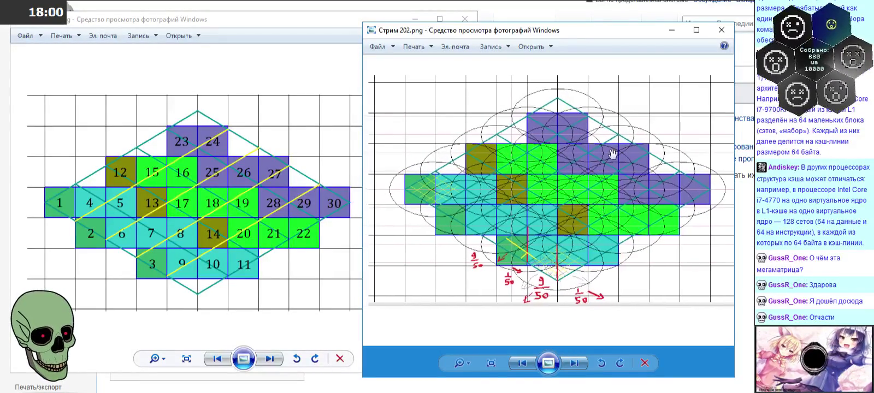
{"action": "scroll", "coordinate": [471, 171], "scroll_direction": "up", "scroll_amount": 2}
{"action": "scroll", "coordinate": [471, 171], "scroll_direction": "down", "scroll_amount": 2}
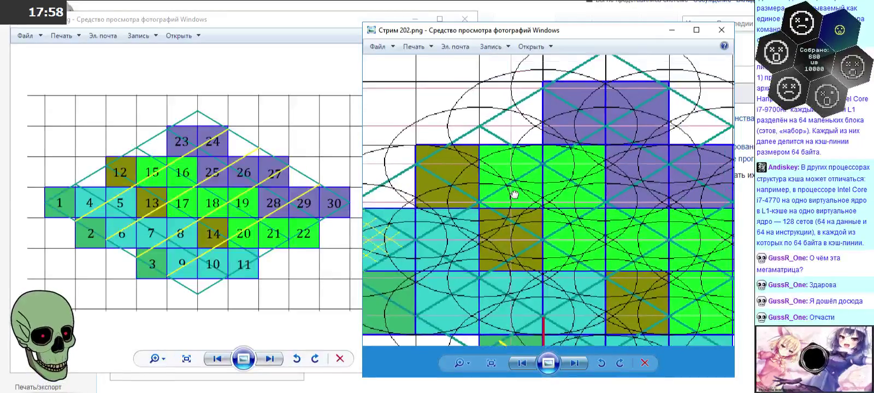
{"action": "left_click_drag", "start_coordinate": [630, 226], "coordinate": [665, 187]}
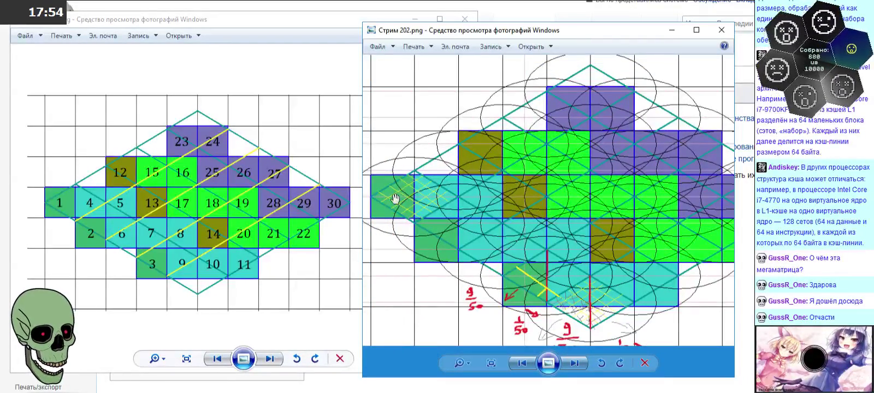
{"action": "left_click_drag", "start_coordinate": [590, 306], "coordinate": [528, 287]}
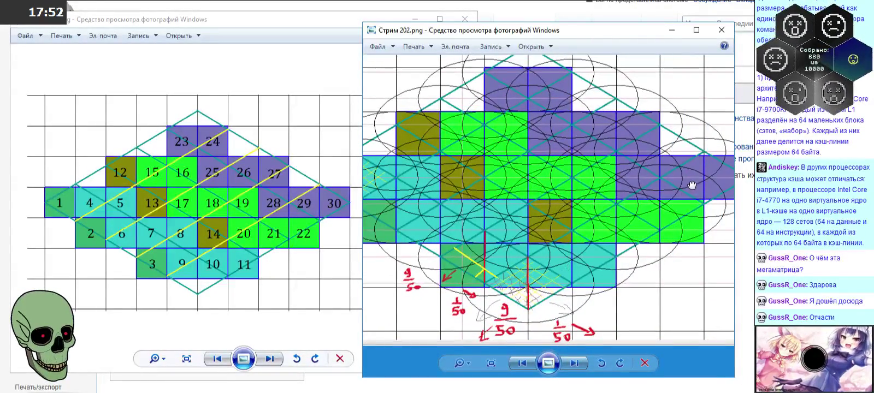
{"action": "left_click_drag", "start_coordinate": [580, 182], "coordinate": [607, 217]}
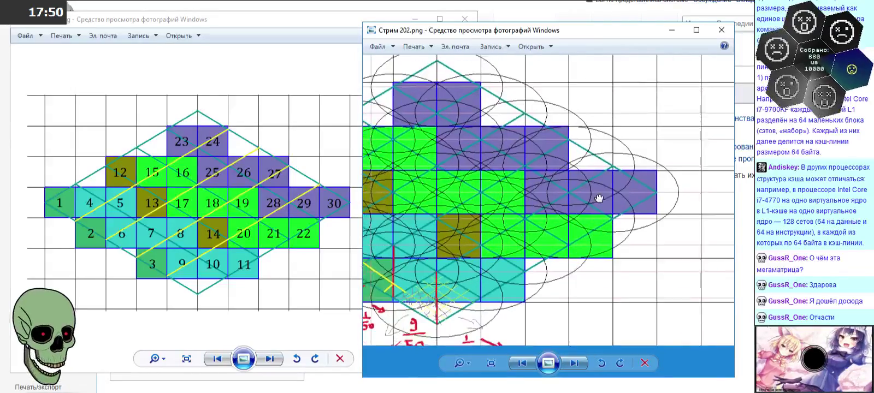
- Zoom in on the enlarged purple cells, then close Стрим 202.png
{"action": "scroll", "coordinate": [586, 185], "scroll_direction": "up", "scroll_amount": 3}
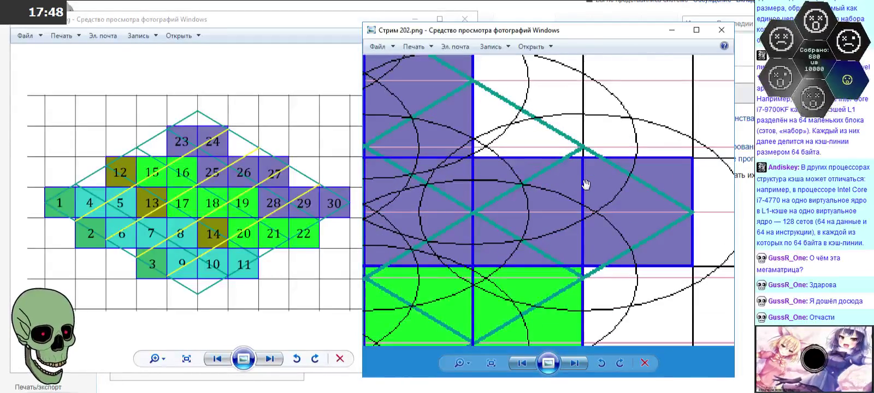
{"action": "scroll", "coordinate": [592, 199], "scroll_direction": "down", "scroll_amount": 2}
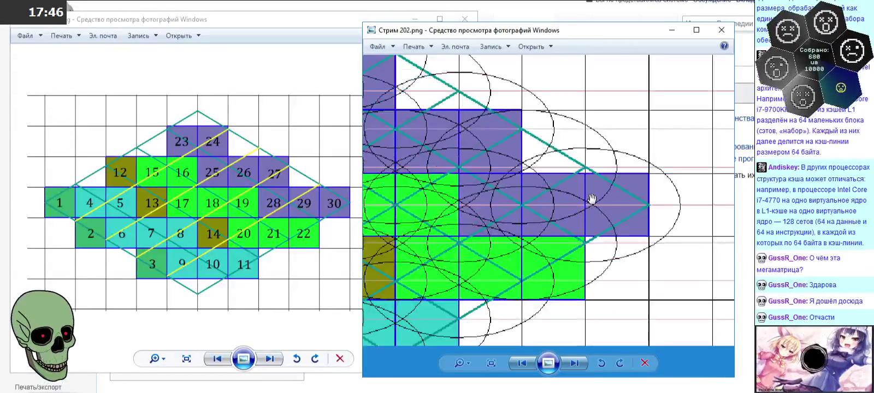
{"action": "scroll", "coordinate": [596, 200], "scroll_direction": "down", "scroll_amount": 1}
{"action": "scroll", "coordinate": [547, 202], "scroll_direction": "down", "scroll_amount": 1}
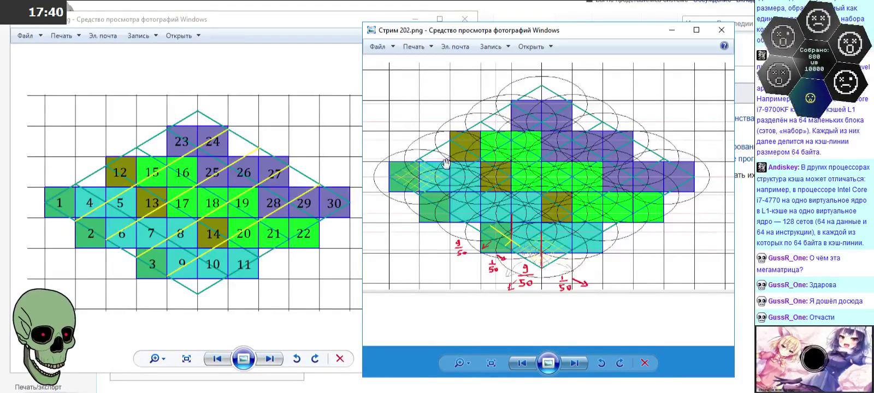
{"action": "scroll", "coordinate": [693, 201], "scroll_direction": "up", "scroll_amount": 1}
{"action": "scroll", "coordinate": [522, 139], "scroll_direction": "up", "scroll_amount": 3}
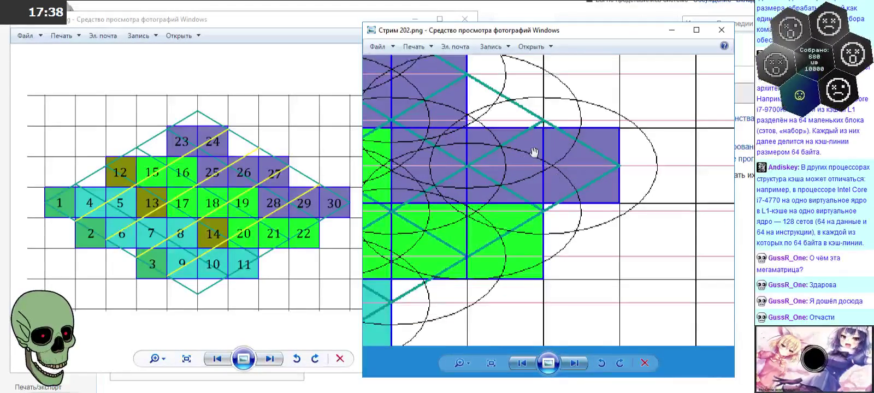
{"action": "left_click_drag", "start_coordinate": [538, 162], "coordinate": [560, 204]}
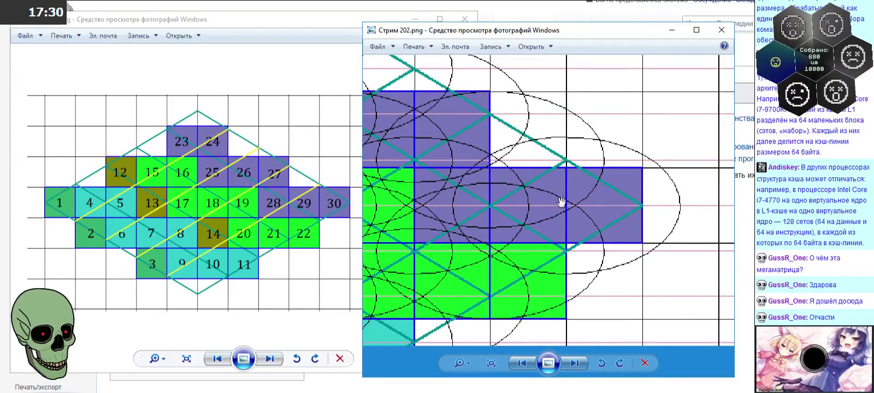
{"action": "scroll", "coordinate": [561, 203], "scroll_direction": "down", "scroll_amount": 2}
{"action": "scroll", "coordinate": [561, 202], "scroll_direction": "down", "scroll_amount": 1}
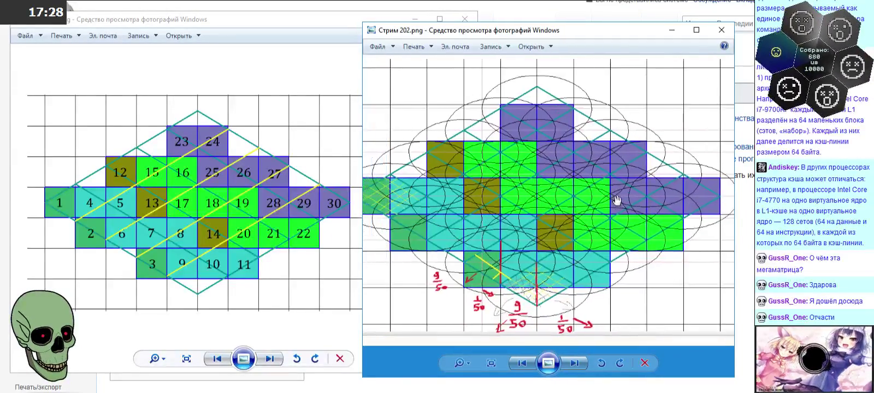
{"action": "scroll", "coordinate": [561, 196], "scroll_direction": "down", "scroll_amount": 1}
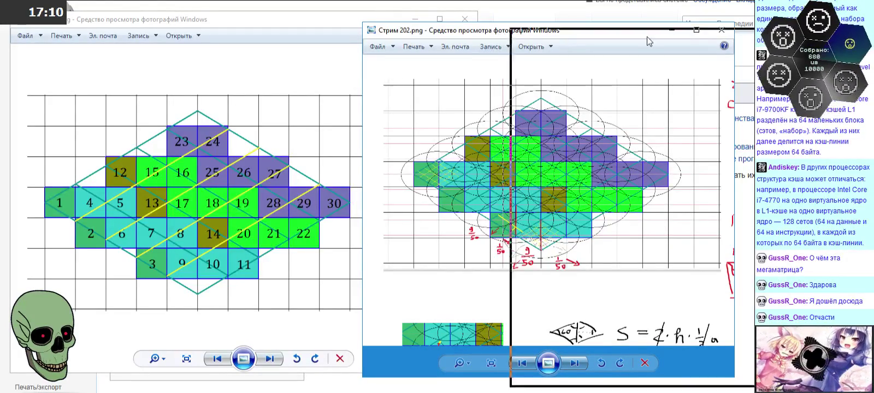
{"action": "key", "text": "alt+F4"}
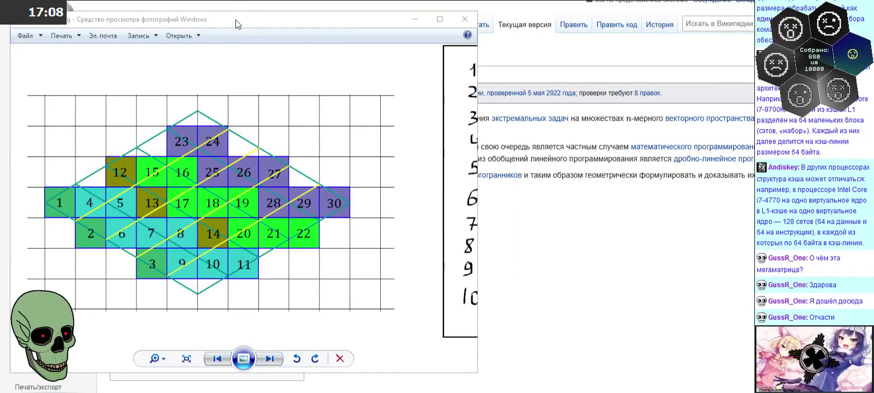
- Close the grid image, mark and unmark the article title, then reopen Стрим 200.png and Стрим 202.png
{"action": "left_click", "coordinate": [236, 24]}
{"action": "key", "text": "alt+F4"}
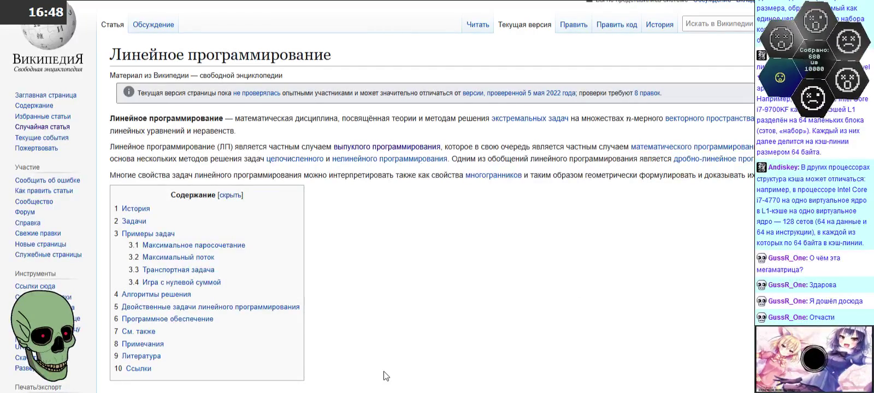
{"action": "left_click_drag", "start_coordinate": [110, 54], "coordinate": [445, 63]}
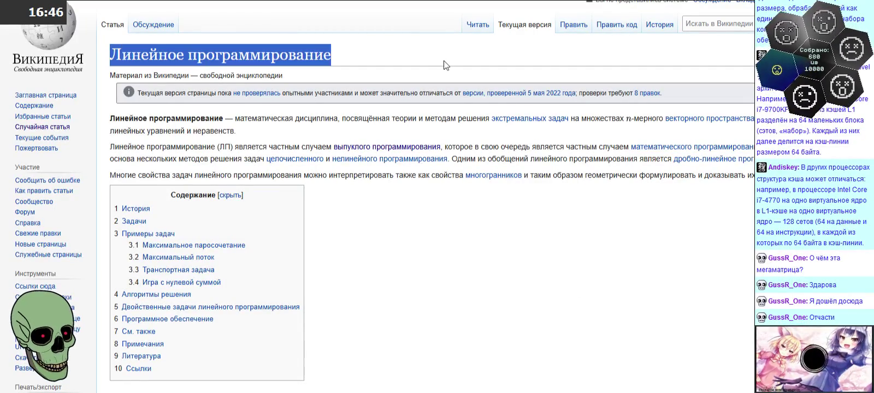
{"action": "left_click", "coordinate": [453, 250]}
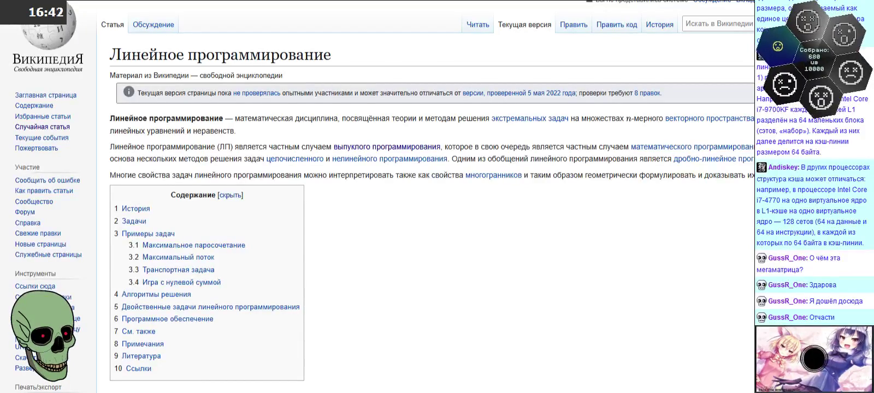
{"action": "key", "text": "alt+Tab"}
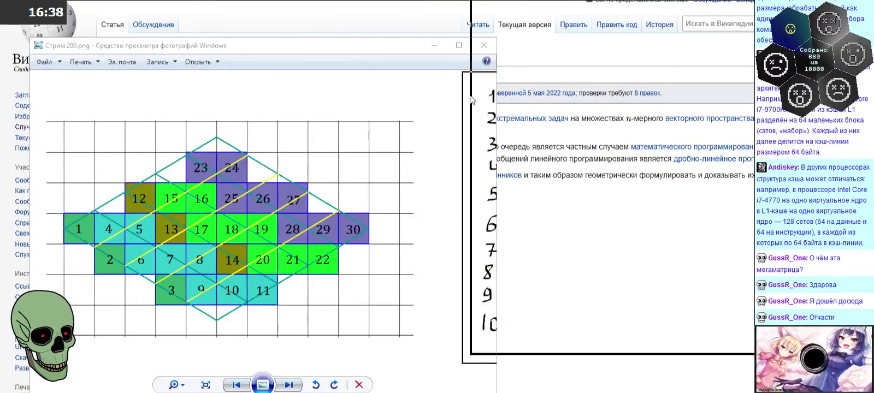
{"action": "key", "text": "alt+Tab"}
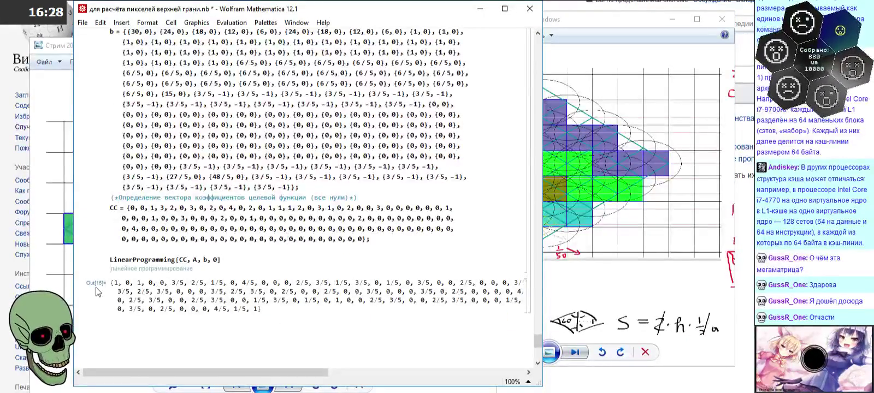
- Examine the Out[16] LinearProgramming result and its 4/5 value, then close Стрим 202.png
{"action": "left_click_drag", "start_coordinate": [113, 282], "coordinate": [272, 309]}
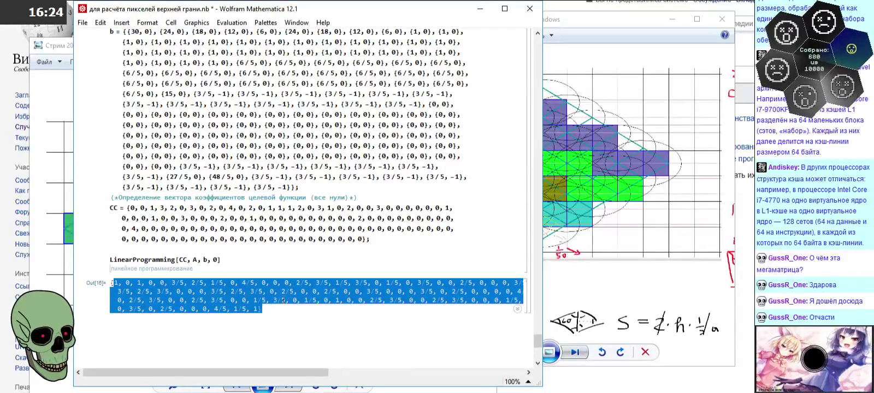
{"action": "left_click", "coordinate": [269, 310]}
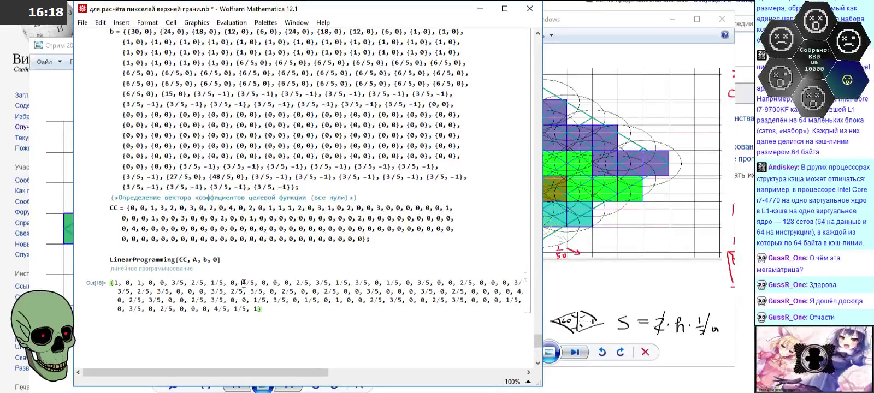
{"action": "left_click_drag", "start_coordinate": [244, 283], "coordinate": [254, 283]}
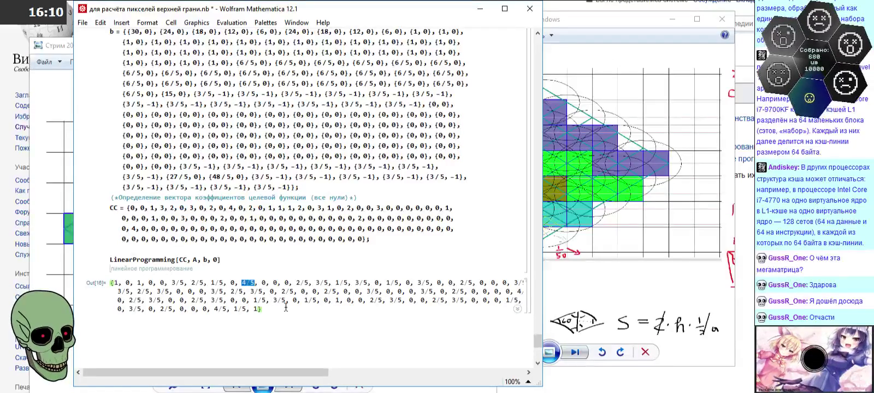
{"action": "left_click_drag", "start_coordinate": [241, 283], "coordinate": [251, 283]}
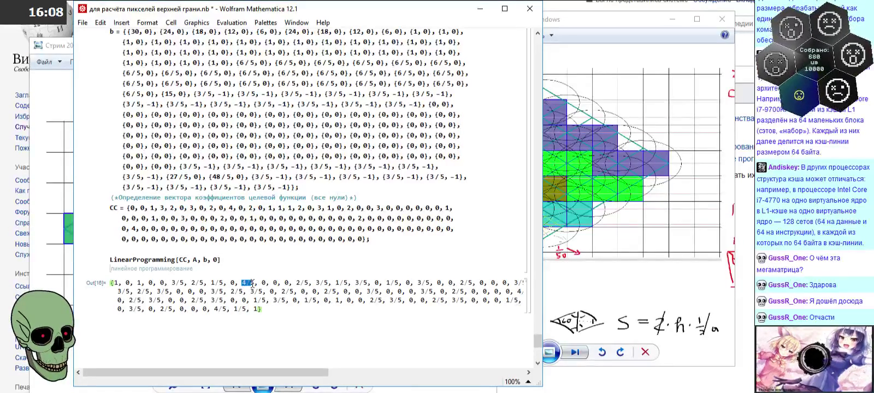
{"action": "left_click", "coordinate": [250, 293]}
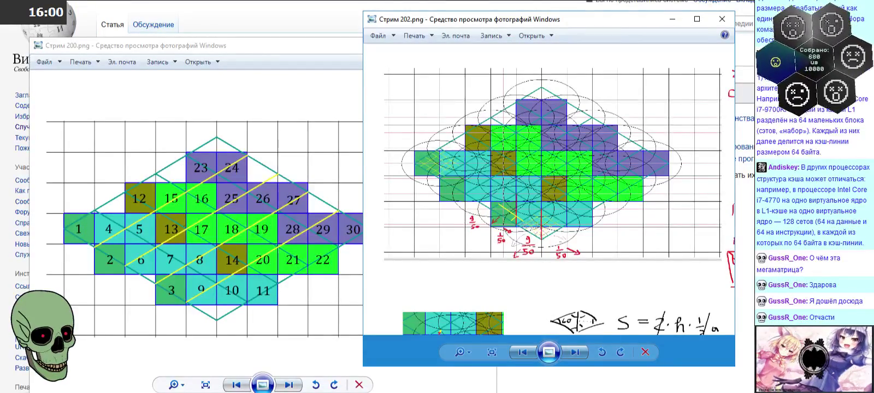
{"action": "key", "text": "alt+F4"}
- Close the Стрим 200.png image and move the remaining viewer window left
{"action": "left_click", "coordinate": [320, 53]}
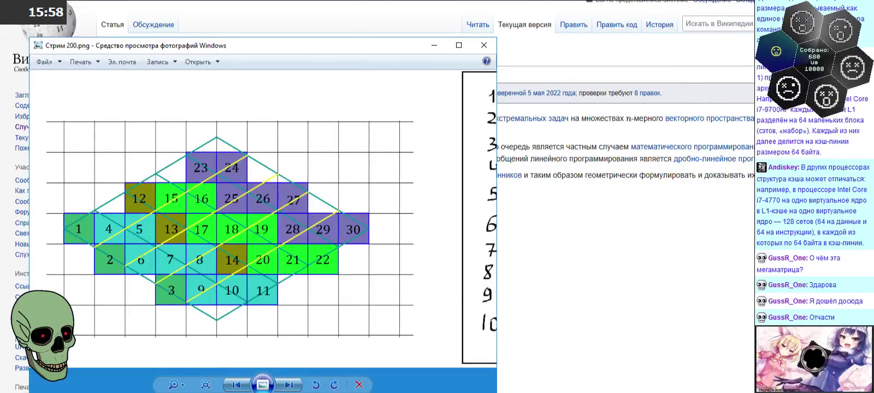
{"action": "key", "text": "alt+F4"}
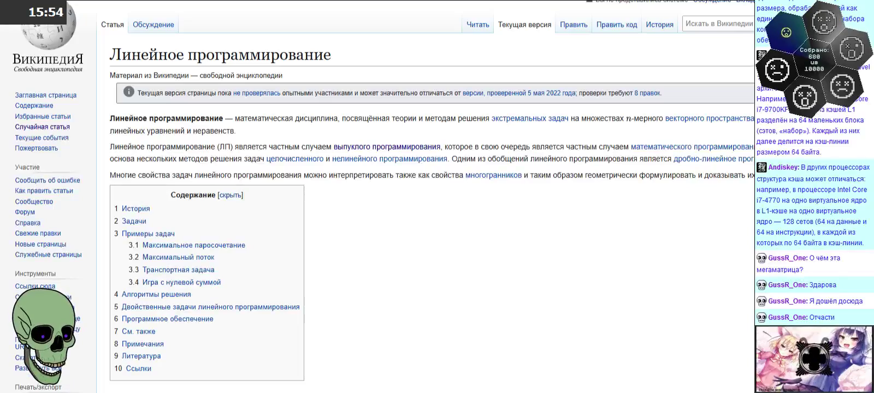
{"action": "left_click_drag", "start_coordinate": [422, 34], "coordinate": [262, 34]}
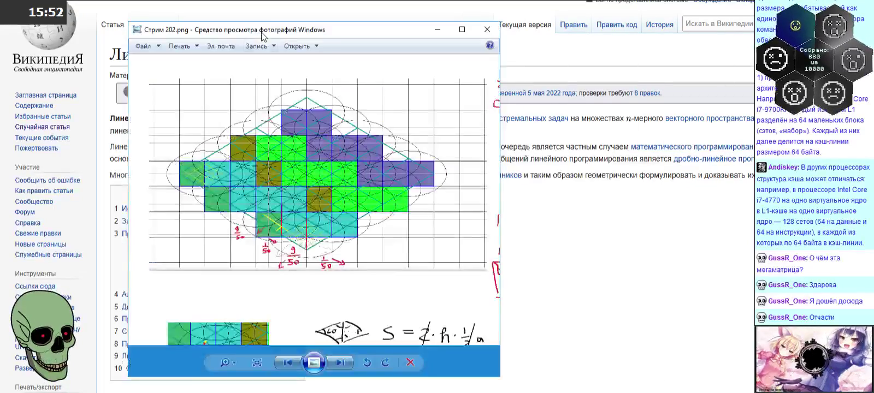
- Zoom and pan across the coloured grid drawing, then close the photo viewer
{"action": "scroll", "coordinate": [238, 143], "scroll_direction": "up", "scroll_amount": 2}
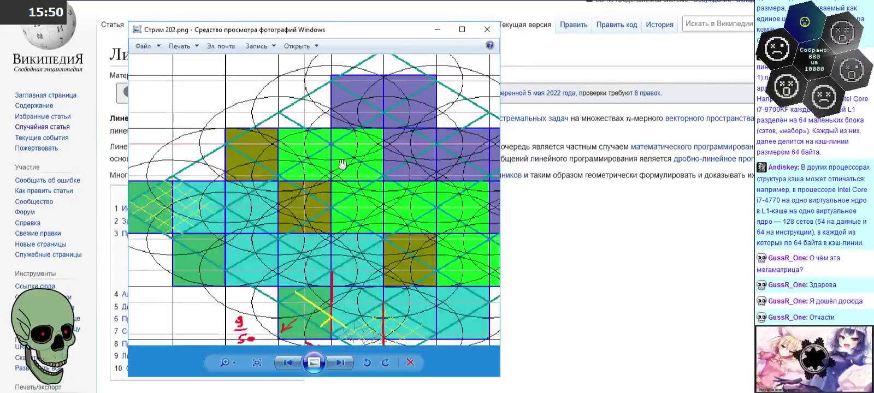
{"action": "scroll", "coordinate": [339, 164], "scroll_direction": "up", "scroll_amount": 1}
{"action": "scroll", "coordinate": [338, 164], "scroll_direction": "up", "scroll_amount": 1}
{"action": "scroll", "coordinate": [347, 196], "scroll_direction": "down", "scroll_amount": 1}
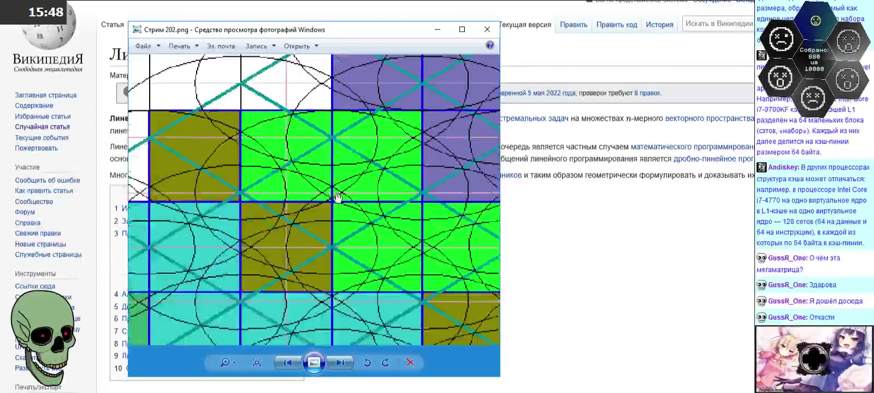
{"action": "scroll", "coordinate": [336, 195], "scroll_direction": "down", "scroll_amount": 1}
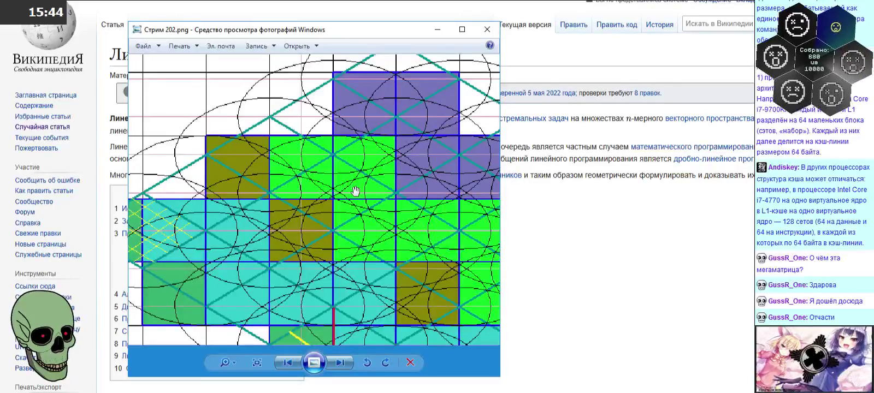
{"action": "left_click_drag", "start_coordinate": [355, 190], "coordinate": [328, 193]}
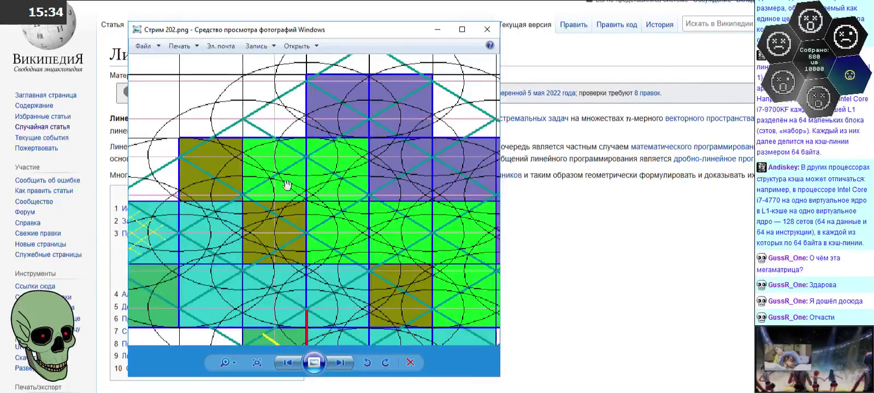
{"action": "left_click_drag", "start_coordinate": [286, 191], "coordinate": [288, 179]}
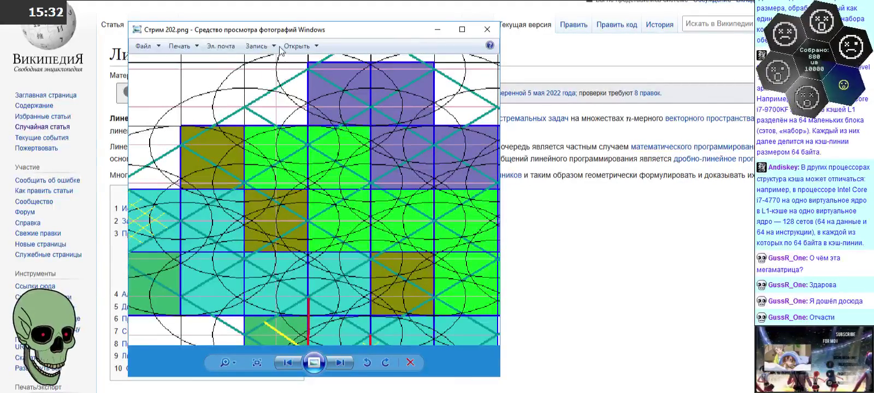
{"action": "key", "text": "Escape"}
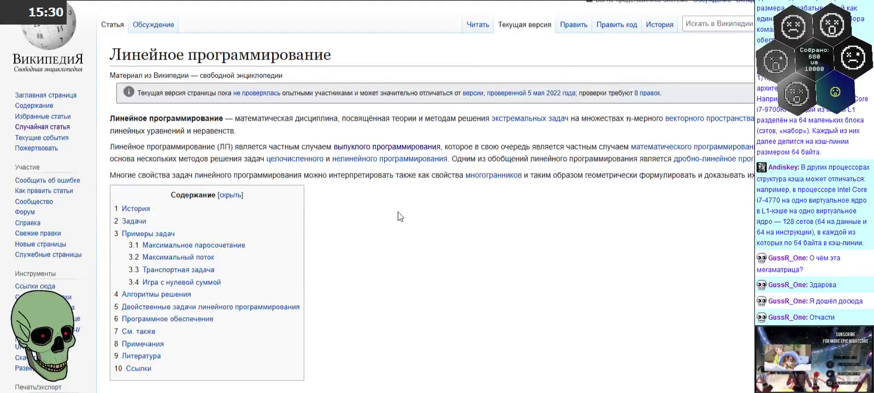
- Open the 'выпуклого программирования' link from Линейное программирование in a new tab
{"action": "scroll", "coordinate": [464, 218], "scroll_direction": "down", "scroll_amount": 10}
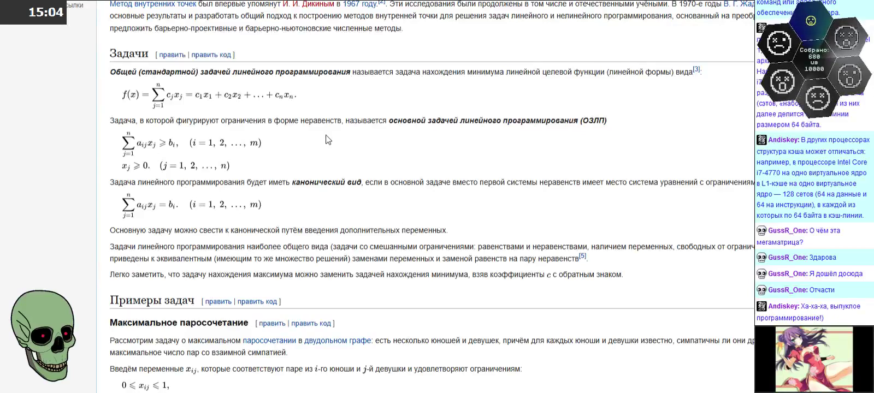
{"action": "scroll", "coordinate": [326, 140], "scroll_direction": "up", "scroll_amount": 5}
{"action": "scroll", "coordinate": [326, 140], "scroll_direction": "up", "scroll_amount": 4}
{"action": "scroll", "coordinate": [326, 140], "scroll_direction": "up", "scroll_amount": 1}
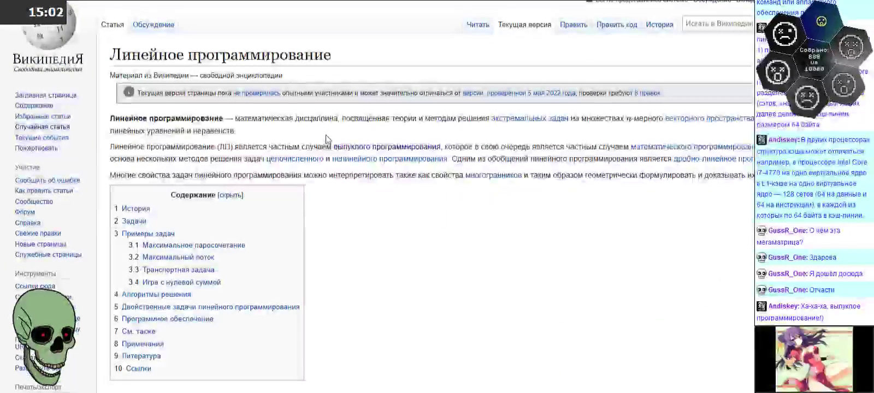
{"action": "right_click", "coordinate": [352, 148]}
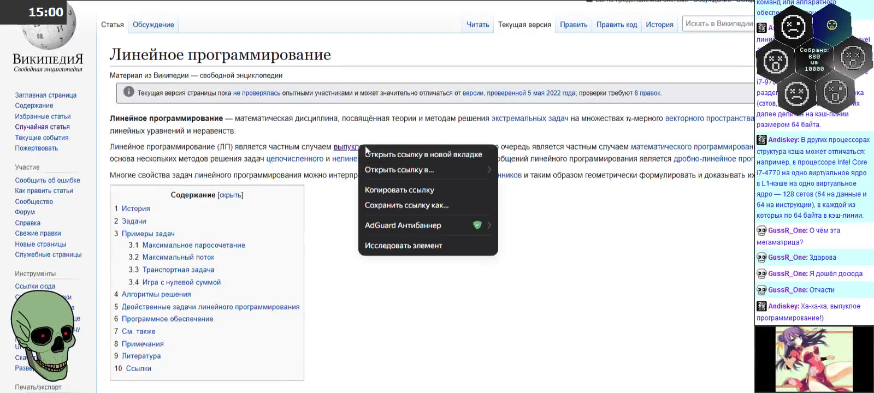
{"action": "left_click", "coordinate": [377, 151]}
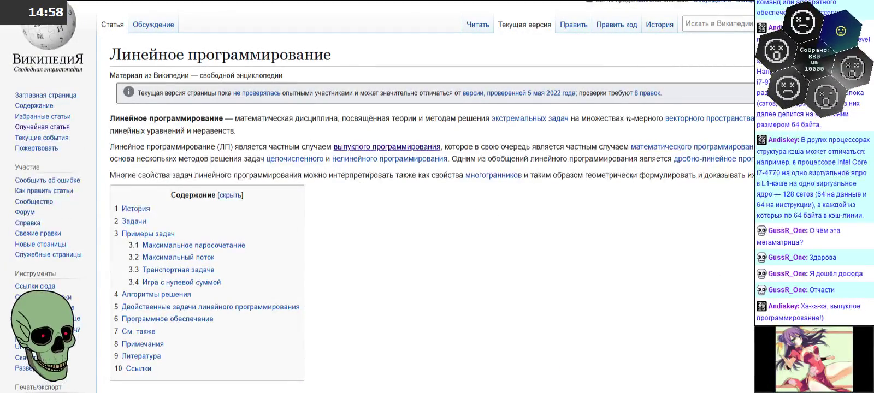
- Switch to the Выпуклое программирование article tab
{"action": "left_click_drag", "start_coordinate": [108, 55], "coordinate": [357, 55]}
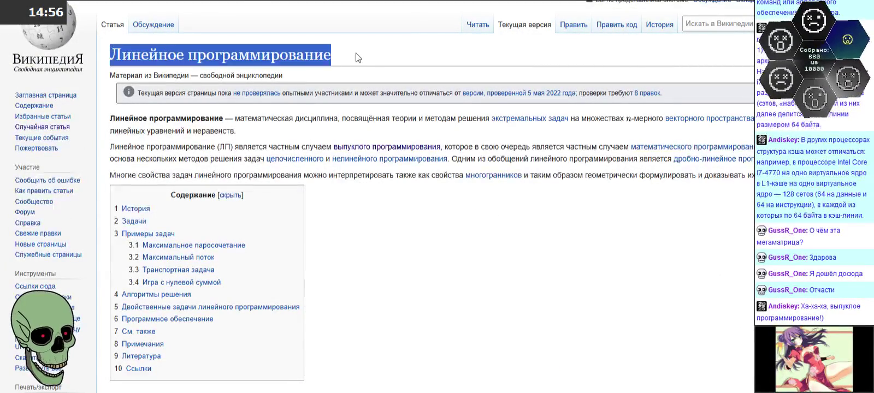
{"action": "left_click", "coordinate": [384, 64]}
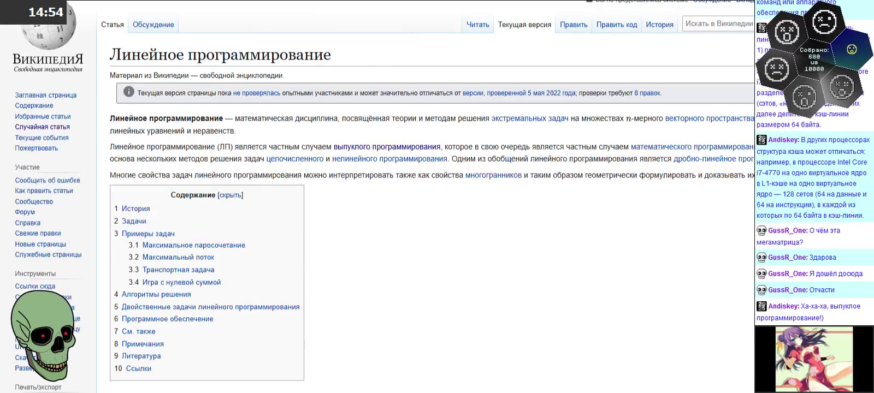
{"action": "left_click", "coordinate": [386, 147]}
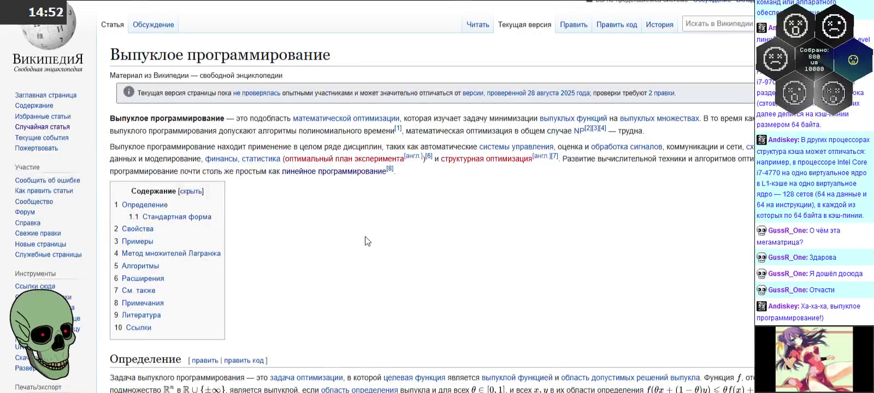
{"action": "scroll", "coordinate": [365, 240], "scroll_direction": "down", "scroll_amount": 4}
{"action": "scroll", "coordinate": [365, 241], "scroll_direction": "down", "scroll_amount": 2}
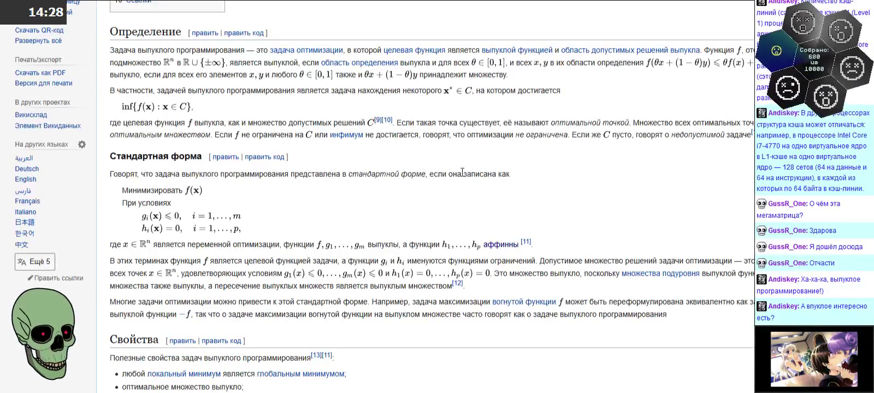
{"action": "scroll", "coordinate": [462, 169], "scroll_direction": "down", "scroll_amount": 5}
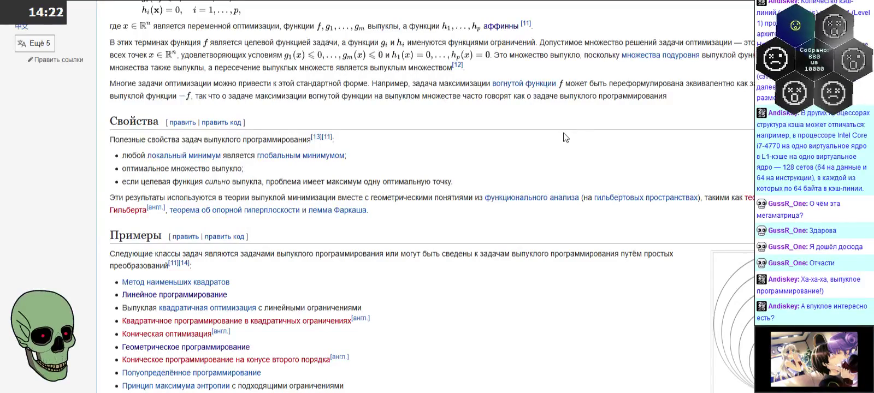
{"action": "scroll", "coordinate": [564, 137], "scroll_direction": "up", "scroll_amount": 4}
{"action": "scroll", "coordinate": [564, 136], "scroll_direction": "up", "scroll_amount": 3}
{"action": "scroll", "coordinate": [565, 137], "scroll_direction": "up", "scroll_amount": 5}
{"action": "scroll", "coordinate": [565, 137], "scroll_direction": "down", "scroll_amount": 4}
{"action": "scroll", "coordinate": [565, 136], "scroll_direction": "down", "scroll_amount": 2}
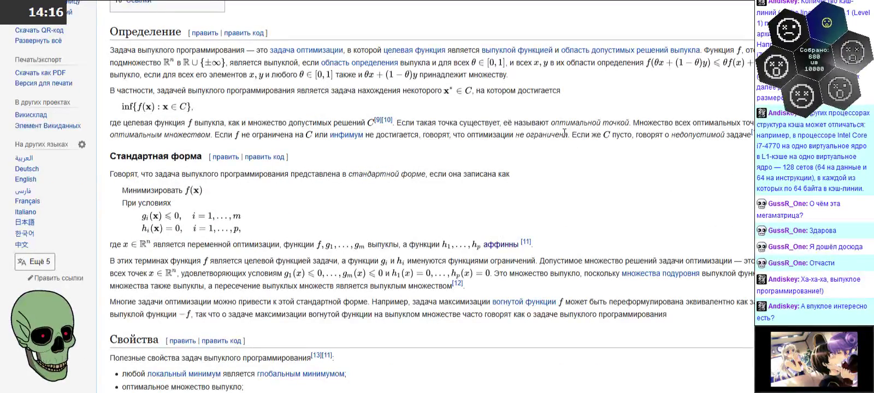
{"action": "scroll", "coordinate": [564, 131], "scroll_direction": "up", "scroll_amount": 1}
{"action": "scroll", "coordinate": [564, 133], "scroll_direction": "up", "scroll_amount": 4}
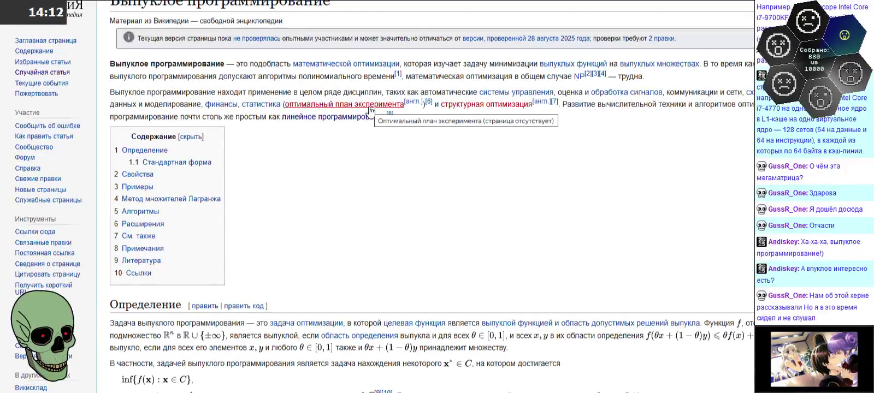
{"action": "scroll", "coordinate": [376, 182], "scroll_direction": "up", "scroll_amount": 1}
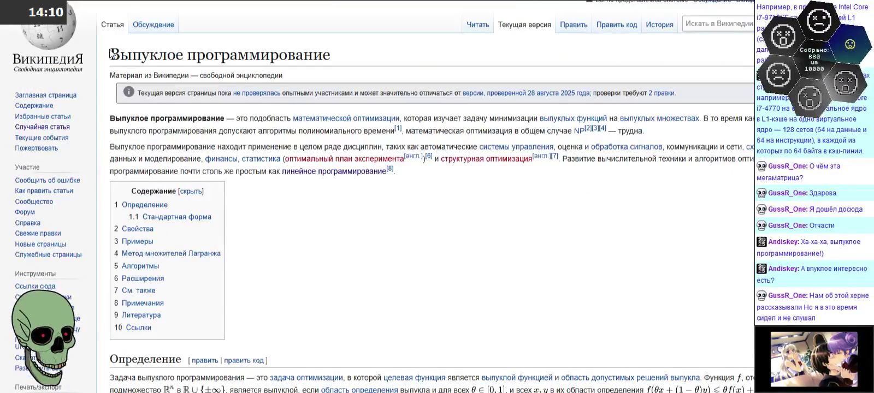
{"action": "left_click_drag", "start_coordinate": [111, 53], "coordinate": [418, 56]}
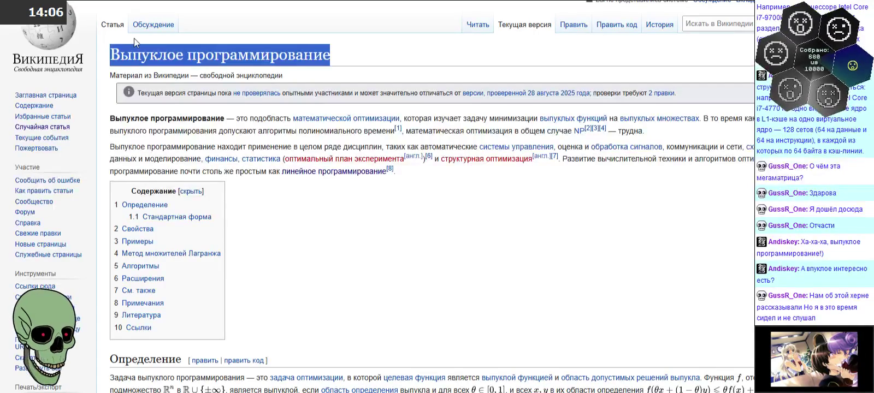
{"action": "scroll", "coordinate": [496, 163], "scroll_direction": "down", "scroll_amount": 2}
{"action": "scroll", "coordinate": [465, 164], "scroll_direction": "down", "scroll_amount": 4}
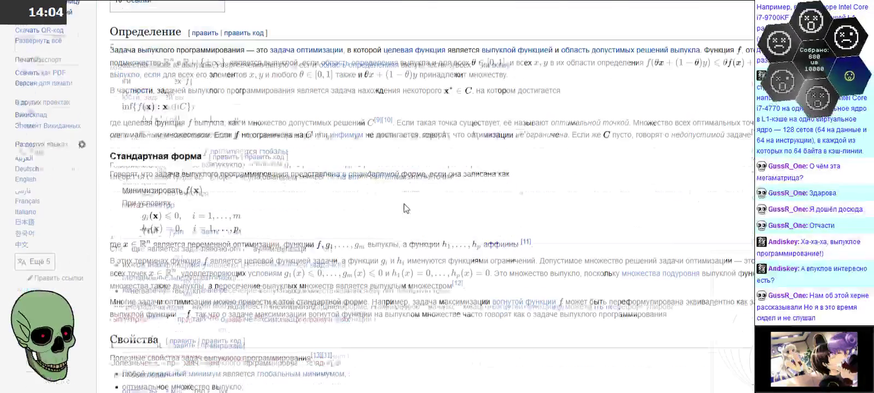
{"action": "scroll", "coordinate": [437, 147], "scroll_direction": "down", "scroll_amount": 3}
{"action": "left_click_drag", "start_coordinate": [439, 83], "coordinate": [601, 85]}
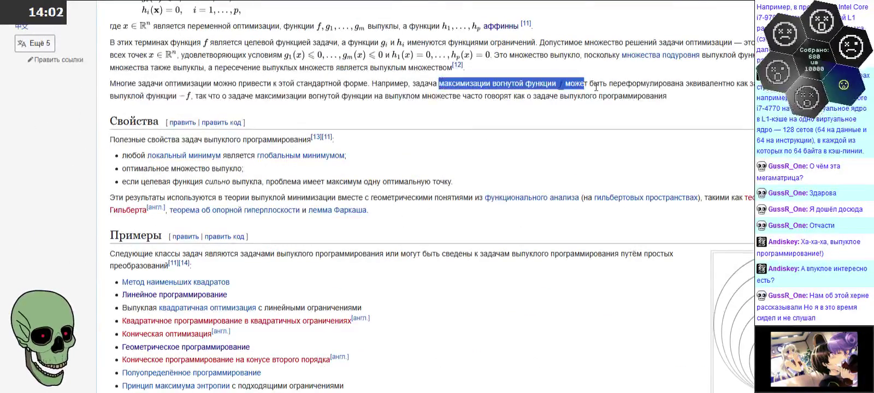
{"action": "left_click", "coordinate": [593, 136]}
{"action": "scroll", "coordinate": [562, 139], "scroll_direction": "down", "scroll_amount": 2}
{"action": "scroll", "coordinate": [561, 140], "scroll_direction": "down", "scroll_amount": 1}
{"action": "scroll", "coordinate": [556, 141], "scroll_direction": "down", "scroll_amount": 3}
{"action": "scroll", "coordinate": [556, 146], "scroll_direction": "down", "scroll_amount": 2}
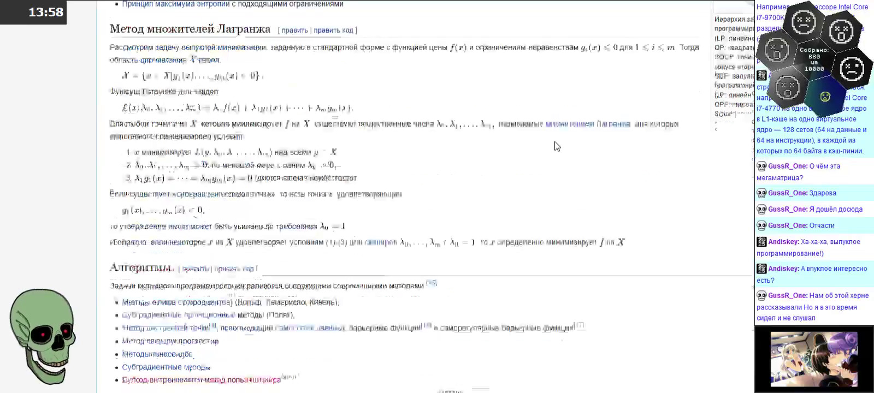
{"action": "scroll", "coordinate": [556, 146], "scroll_direction": "down", "scroll_amount": 2}
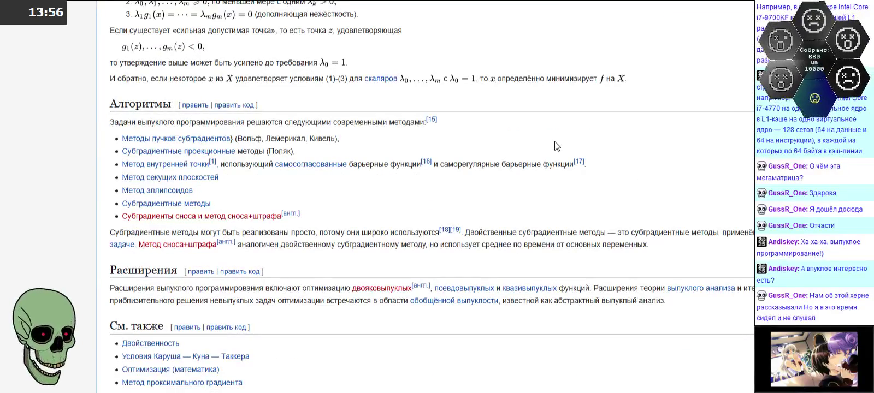
{"action": "scroll", "coordinate": [558, 217], "scroll_direction": "up", "scroll_amount": 9}
{"action": "scroll", "coordinate": [568, 233], "scroll_direction": "up", "scroll_amount": 7}
{"action": "scroll", "coordinate": [579, 249], "scroll_direction": "up", "scroll_amount": 3}
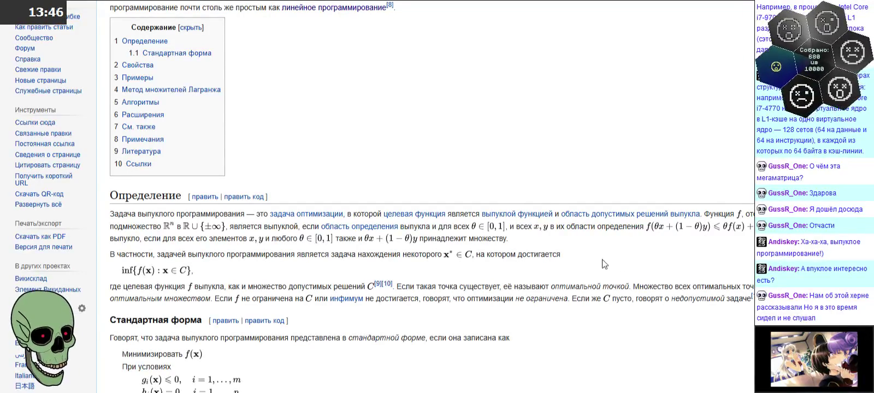
{"action": "scroll", "coordinate": [377, 250], "scroll_direction": "down", "scroll_amount": 2}
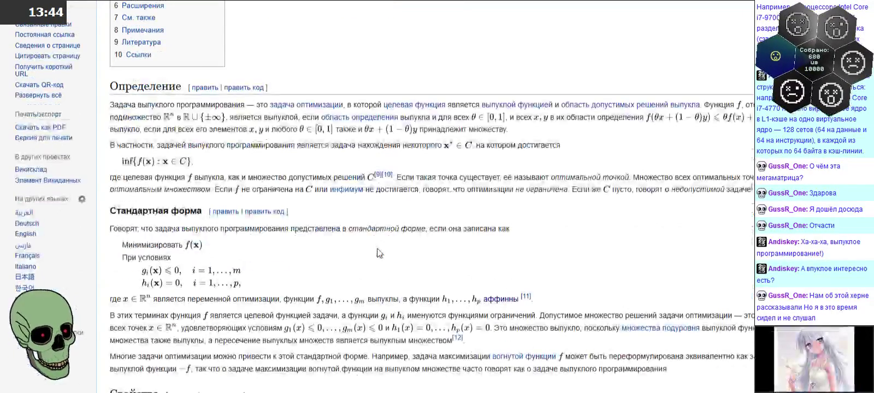
{"action": "scroll", "coordinate": [379, 252], "scroll_direction": "down", "scroll_amount": 1}
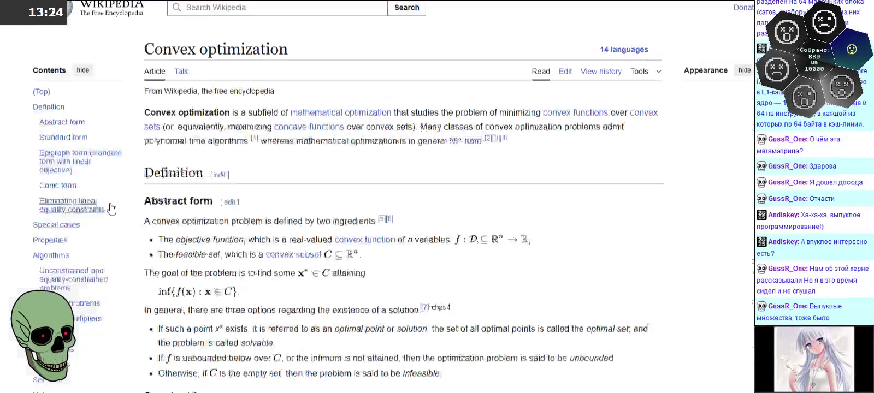
- Machine-translate the English Convex optimization article into Russian with Перевести на русский
{"action": "scroll", "coordinate": [434, 130], "scroll_direction": "down", "scroll_amount": 4}
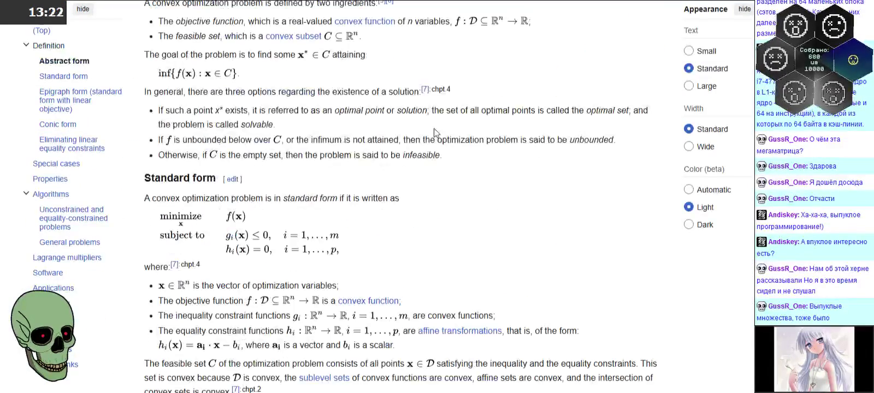
{"action": "scroll", "coordinate": [447, 135], "scroll_direction": "up", "scroll_amount": 4}
{"action": "right_click", "coordinate": [424, 175]}
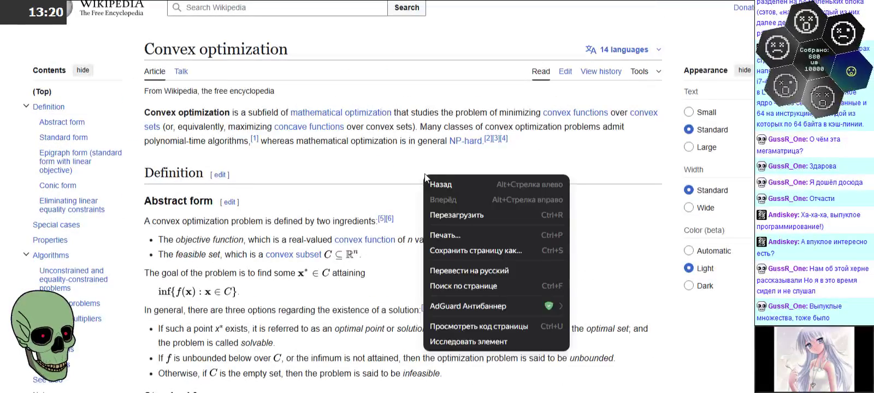
{"action": "left_click", "coordinate": [493, 276]}
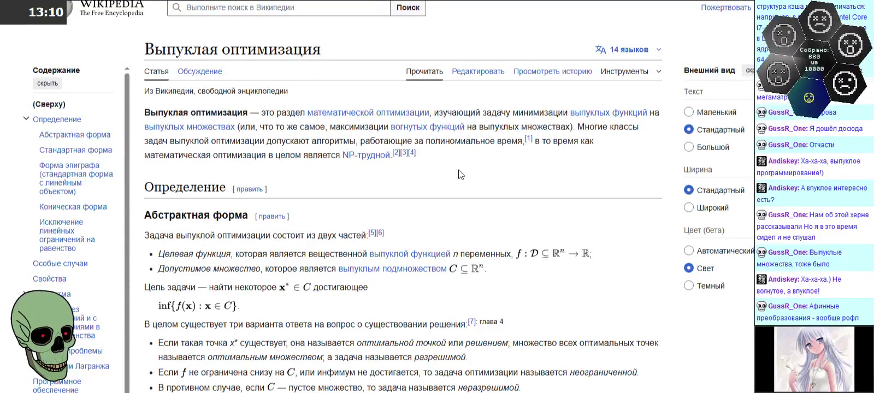
- Read through Algorithms, Software and Applications down to See also, then scroll back up
{"action": "scroll", "coordinate": [461, 174], "scroll_direction": "down", "scroll_amount": 2}
{"action": "scroll", "coordinate": [461, 175], "scroll_direction": "down", "scroll_amount": 1}
{"action": "scroll", "coordinate": [460, 173], "scroll_direction": "down", "scroll_amount": 3}
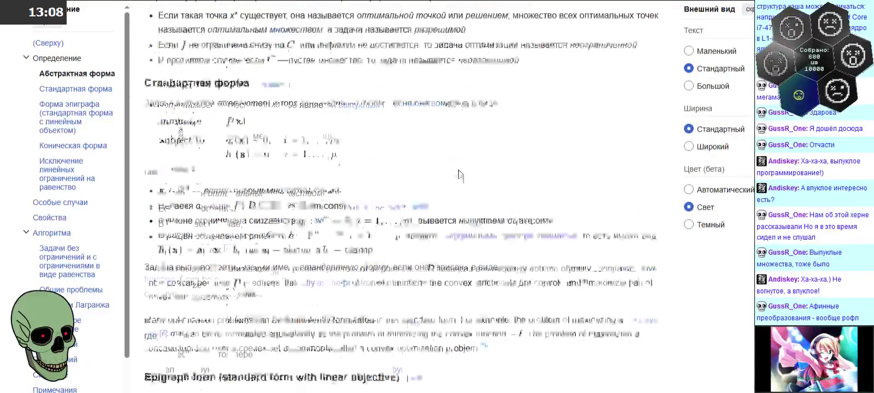
{"action": "scroll", "coordinate": [459, 171], "scroll_direction": "down", "scroll_amount": 1}
{"action": "scroll", "coordinate": [459, 171], "scroll_direction": "down", "scroll_amount": 3}
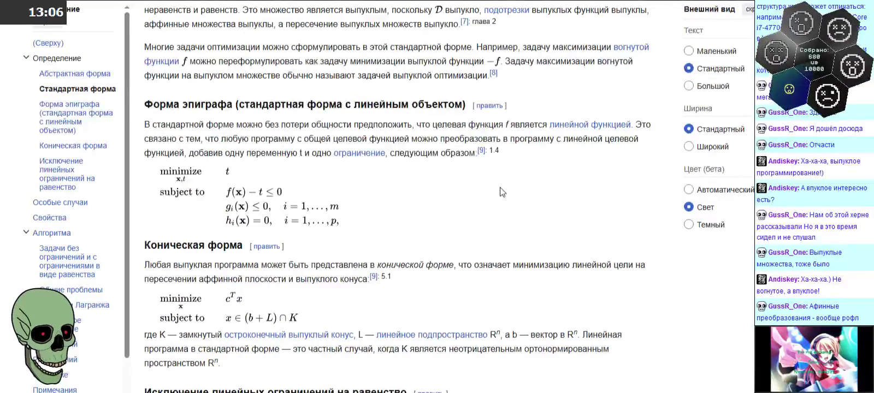
{"action": "scroll", "coordinate": [495, 193], "scroll_direction": "down", "scroll_amount": 7}
{"action": "scroll", "coordinate": [500, 188], "scroll_direction": "down", "scroll_amount": 4}
{"action": "scroll", "coordinate": [501, 186], "scroll_direction": "down", "scroll_amount": 5}
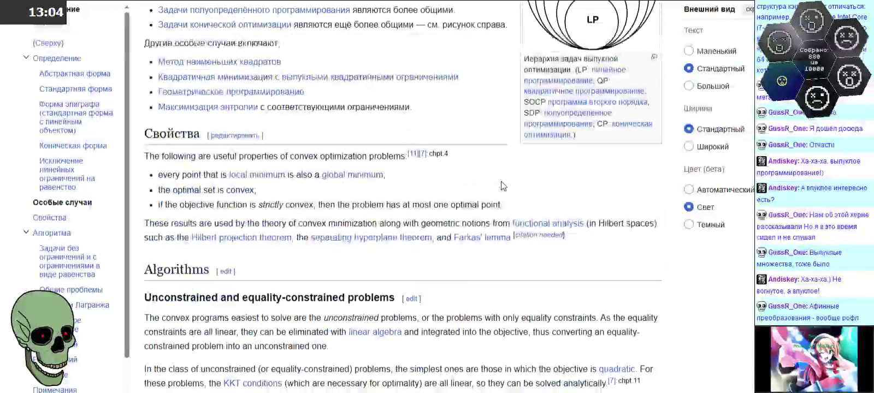
{"action": "scroll", "coordinate": [503, 185], "scroll_direction": "down", "scroll_amount": 3}
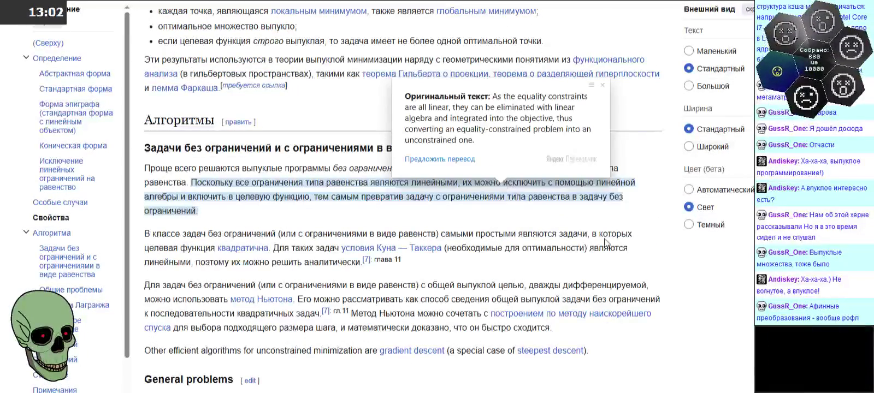
{"action": "scroll", "coordinate": [633, 255], "scroll_direction": "down", "scroll_amount": 1}
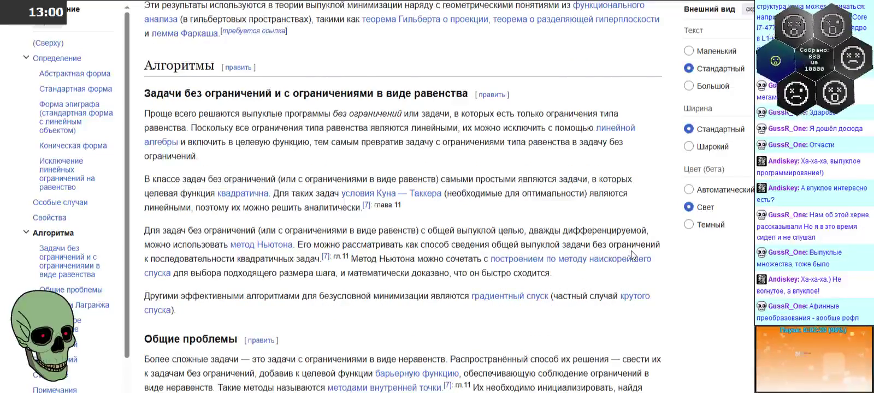
{"action": "scroll", "coordinate": [633, 255], "scroll_direction": "down", "scroll_amount": 3}
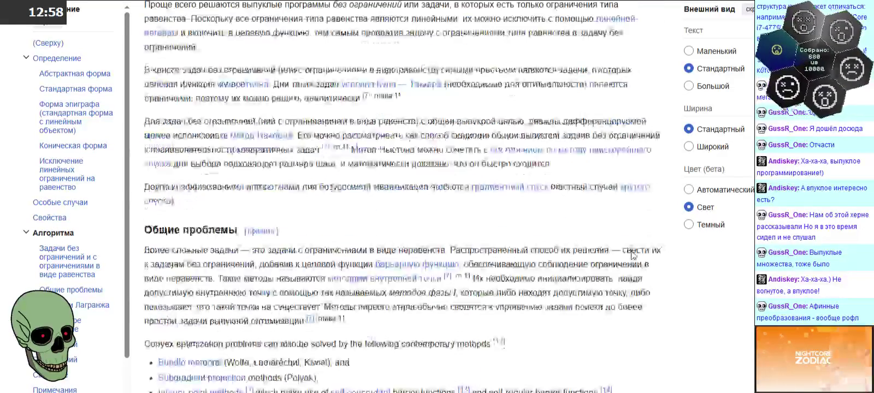
{"action": "scroll", "coordinate": [632, 253], "scroll_direction": "down", "scroll_amount": 3}
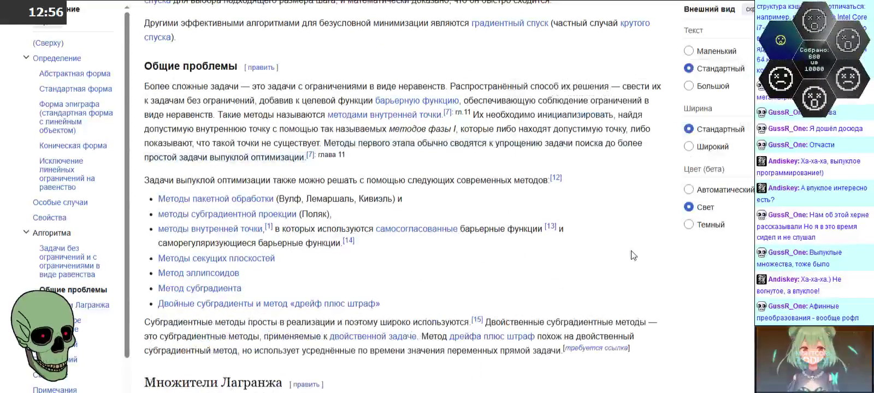
{"action": "scroll", "coordinate": [632, 255], "scroll_direction": "down", "scroll_amount": 3}
{"action": "scroll", "coordinate": [633, 256], "scroll_direction": "down", "scroll_amount": 3}
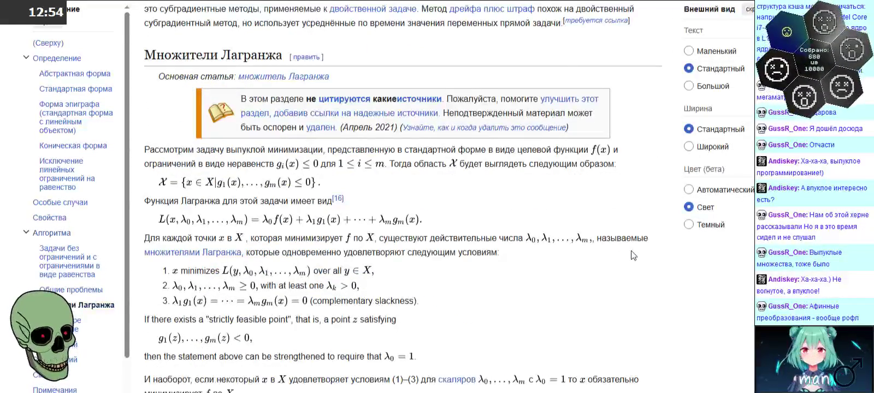
{"action": "scroll", "coordinate": [633, 256], "scroll_direction": "down", "scroll_amount": 1}
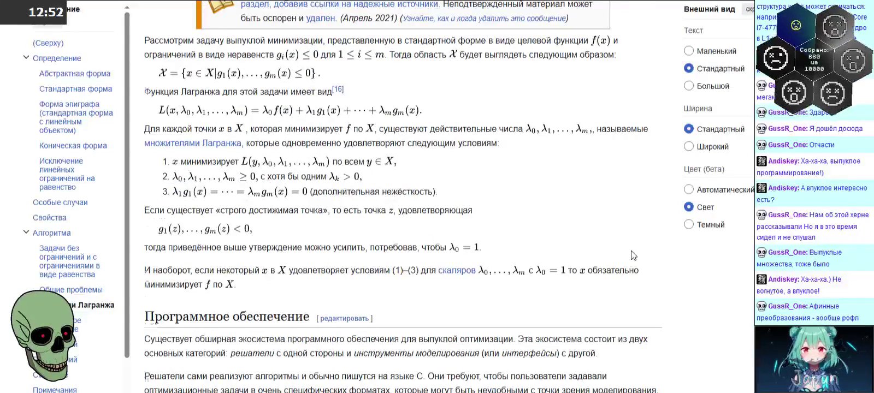
{"action": "scroll", "coordinate": [633, 255], "scroll_direction": "down", "scroll_amount": 4}
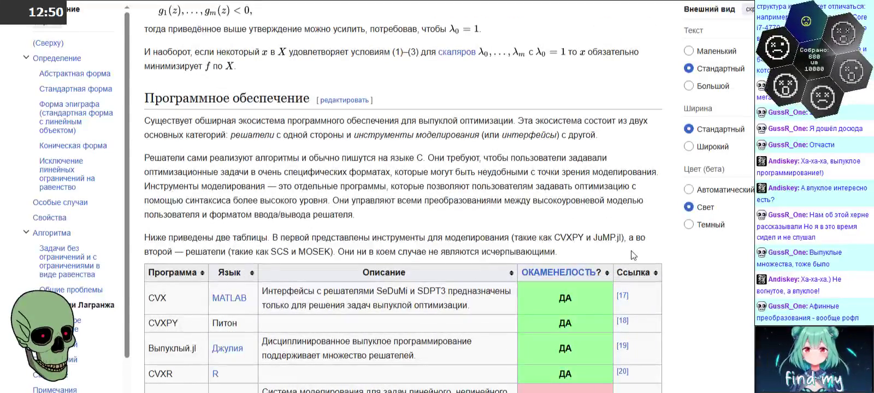
{"action": "scroll", "coordinate": [633, 256], "scroll_direction": "down", "scroll_amount": 4}
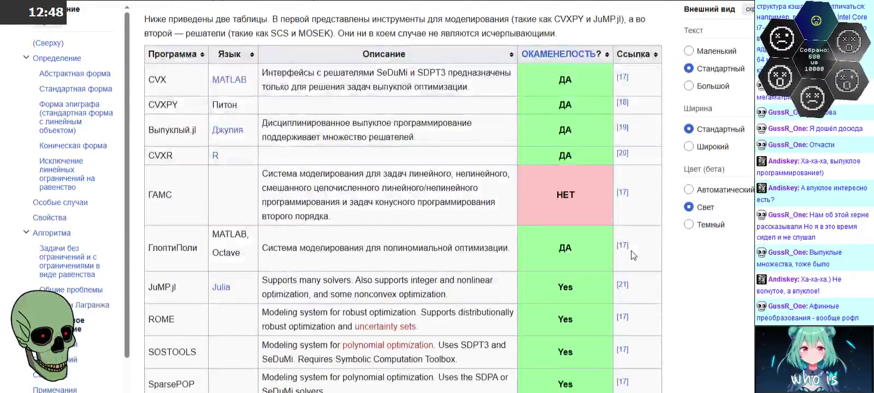
{"action": "scroll", "coordinate": [628, 219], "scroll_direction": "down", "scroll_amount": 4}
{"action": "scroll", "coordinate": [628, 230], "scroll_direction": "down", "scroll_amount": 6}
{"action": "scroll", "coordinate": [443, 190], "scroll_direction": "down", "scroll_amount": 1}
{"action": "scroll", "coordinate": [443, 191], "scroll_direction": "down", "scroll_amount": 7}
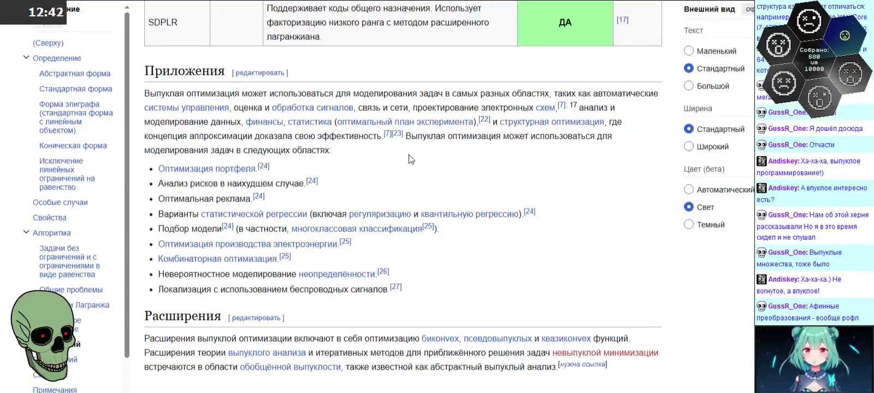
{"action": "scroll", "coordinate": [411, 159], "scroll_direction": "down", "scroll_amount": 2}
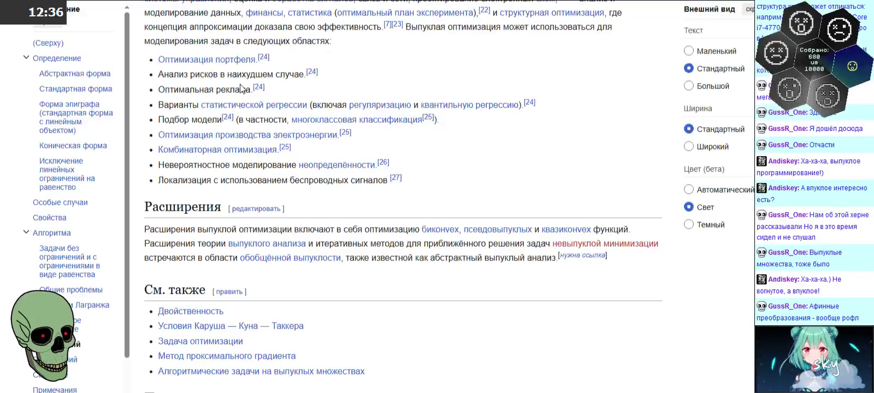
{"action": "scroll", "coordinate": [233, 80], "scroll_direction": "up", "scroll_amount": 20}
{"action": "scroll", "coordinate": [273, 116], "scroll_direction": "up", "scroll_amount": 5}
{"action": "scroll", "coordinate": [273, 116], "scroll_direction": "down", "scroll_amount": 5}
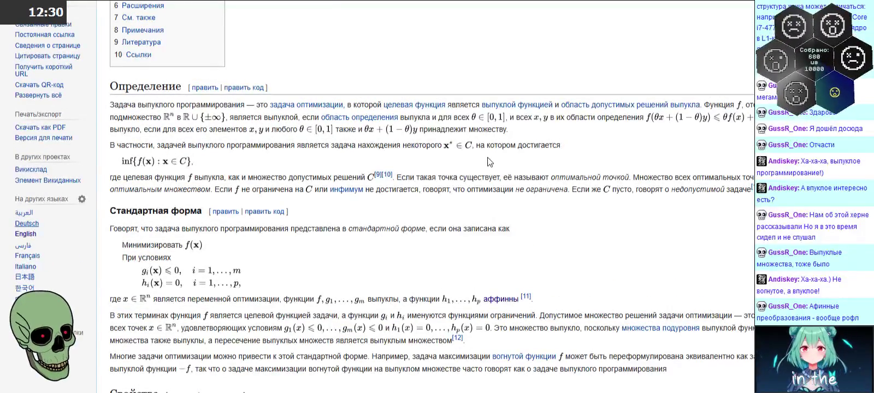
- Machine-translate the German Konvexe Optimierung article into Russian
{"action": "scroll", "coordinate": [492, 163], "scroll_direction": "down", "scroll_amount": 3}
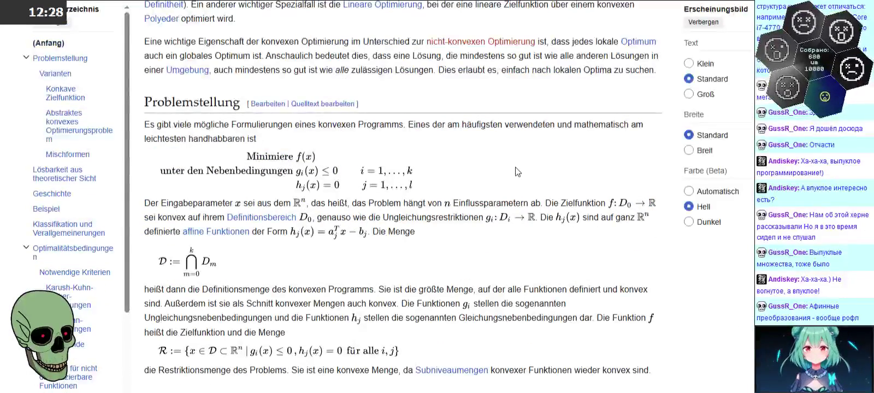
{"action": "right_click", "coordinate": [498, 165]}
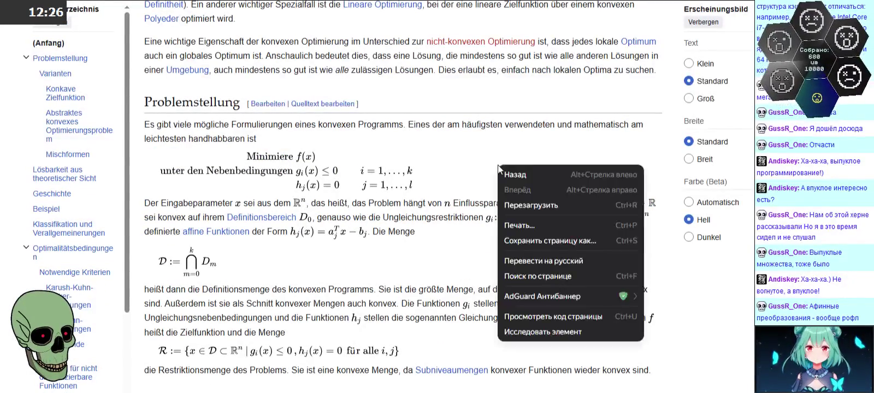
{"action": "left_click", "coordinate": [531, 257]}
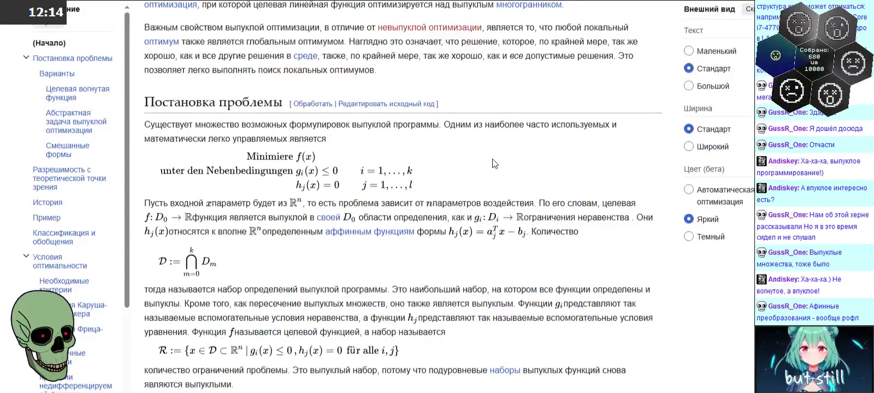
- Read the translated article through Варианты, Разрешимость and История down to Пример
{"action": "scroll", "coordinate": [493, 163], "scroll_direction": "down", "scroll_amount": 3}
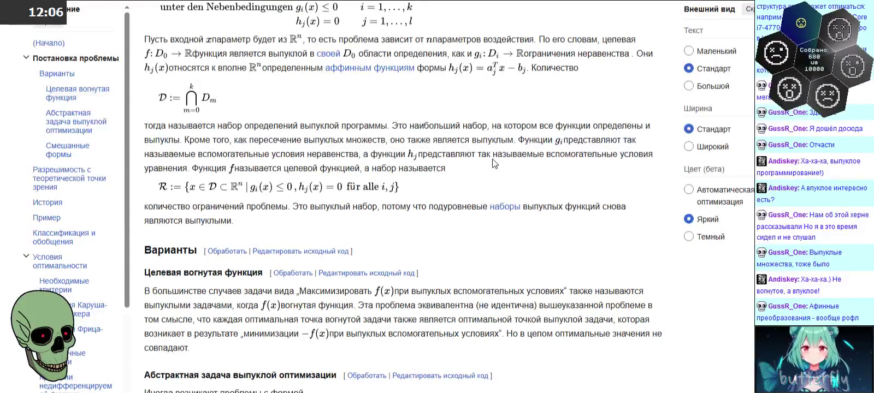
{"action": "scroll", "coordinate": [493, 163], "scroll_direction": "down", "scroll_amount": 1}
{"action": "scroll", "coordinate": [492, 159], "scroll_direction": "down", "scroll_amount": 2}
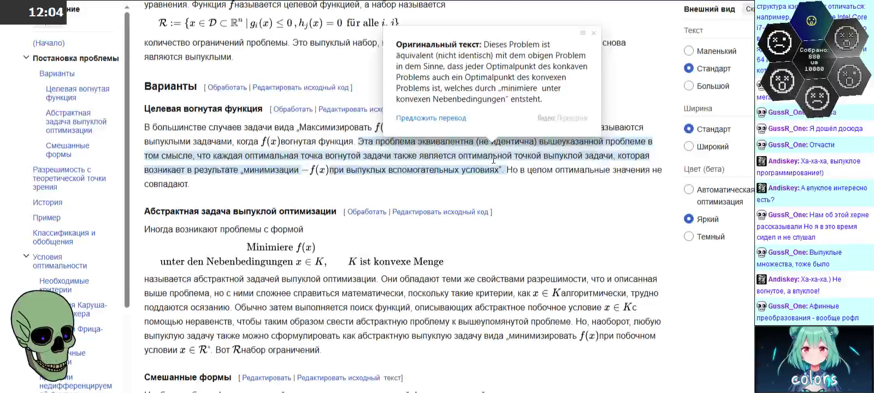
{"action": "scroll", "coordinate": [493, 160], "scroll_direction": "down", "scroll_amount": 1}
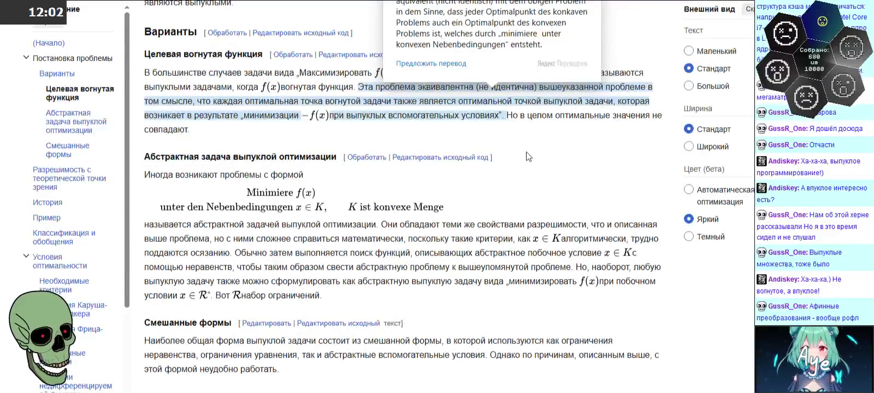
{"action": "scroll", "coordinate": [524, 157], "scroll_direction": "down", "scroll_amount": 1}
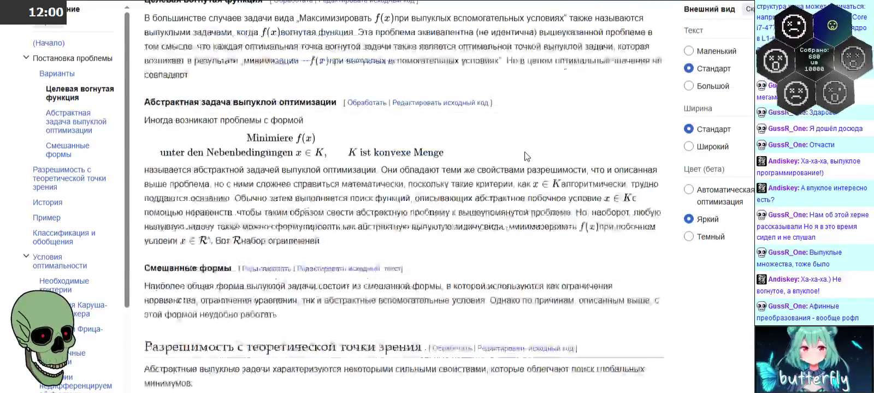
{"action": "scroll", "coordinate": [525, 157], "scroll_direction": "down", "scroll_amount": 4}
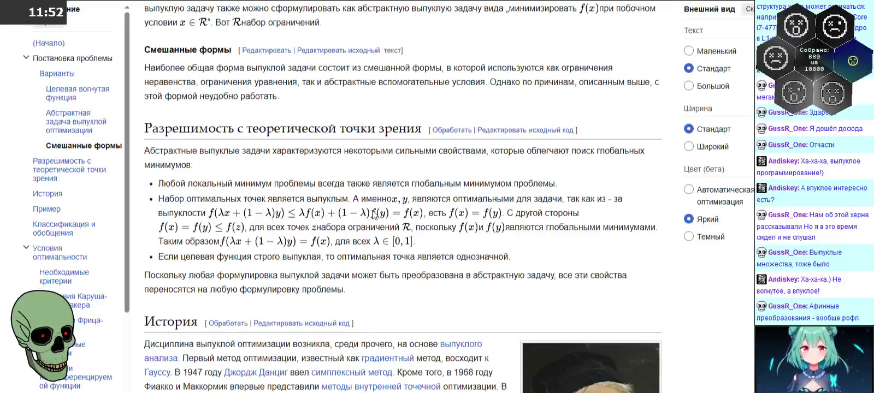
{"action": "key", "text": "ctrl+Tab"}
{"action": "scroll", "coordinate": [376, 202], "scroll_direction": "down", "scroll_amount": 2}
{"action": "scroll", "coordinate": [381, 164], "scroll_direction": "down", "scroll_amount": 5}
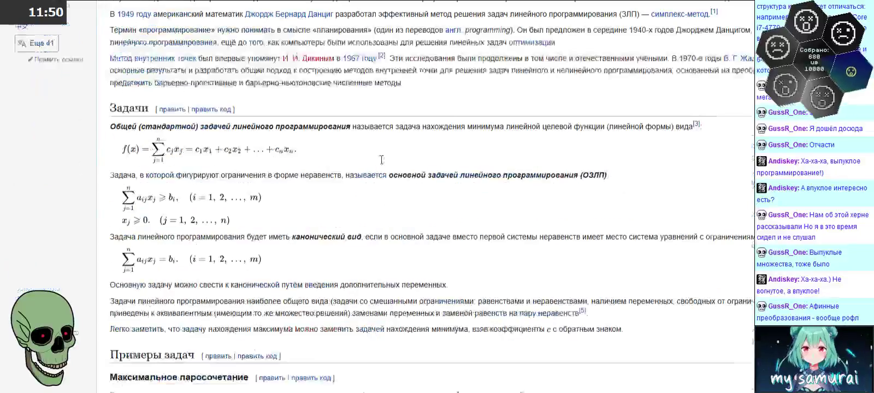
{"action": "scroll", "coordinate": [381, 160], "scroll_direction": "down", "scroll_amount": 1}
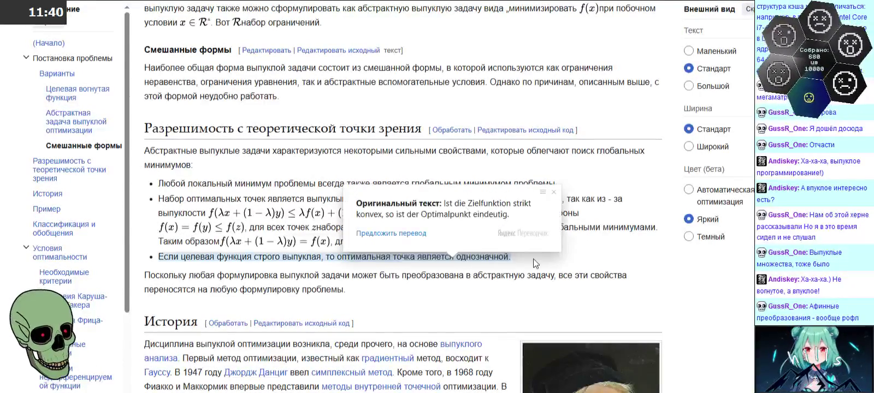
{"action": "scroll", "coordinate": [534, 264], "scroll_direction": "down", "scroll_amount": 4}
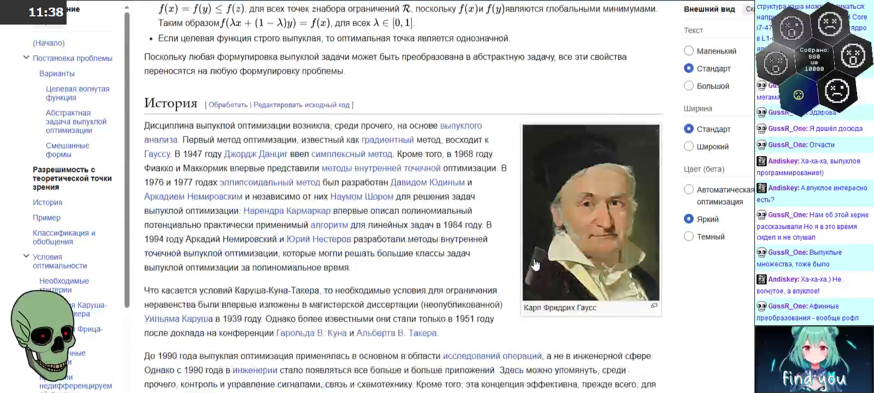
{"action": "scroll", "coordinate": [527, 252], "scroll_direction": "down", "scroll_amount": 5}
{"action": "scroll", "coordinate": [525, 243], "scroll_direction": "down", "scroll_amount": 2}
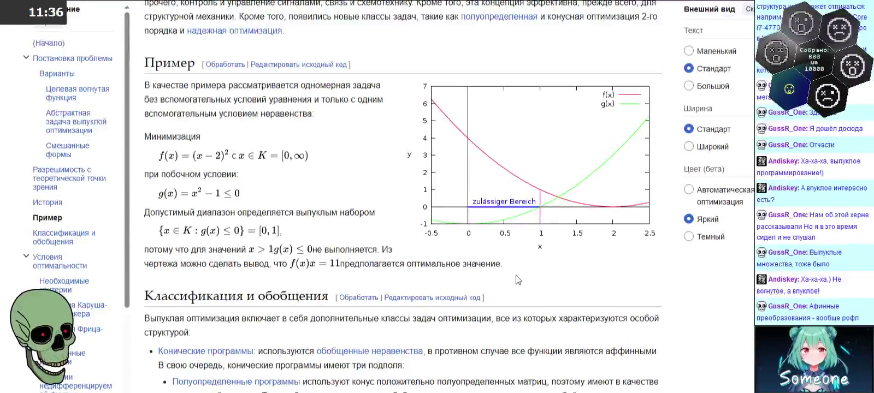
{"action": "left_click_drag", "start_coordinate": [144, 63], "coordinate": [196, 62]}
{"action": "left_click", "coordinate": [365, 170]}
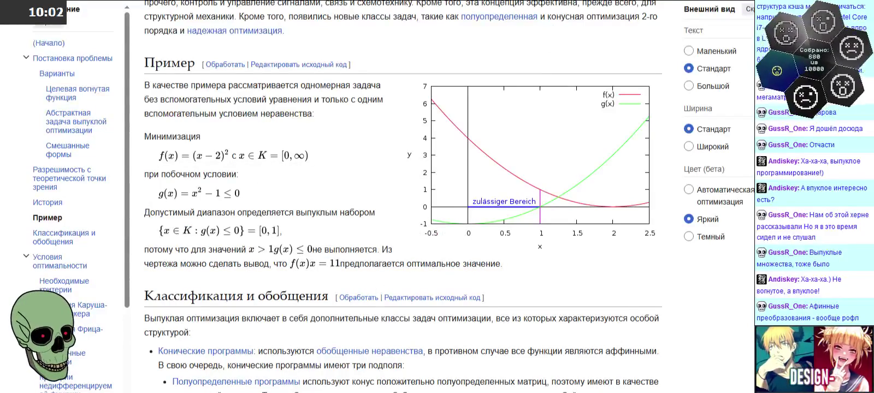
{"action": "left_click", "coordinate": [674, 43]}
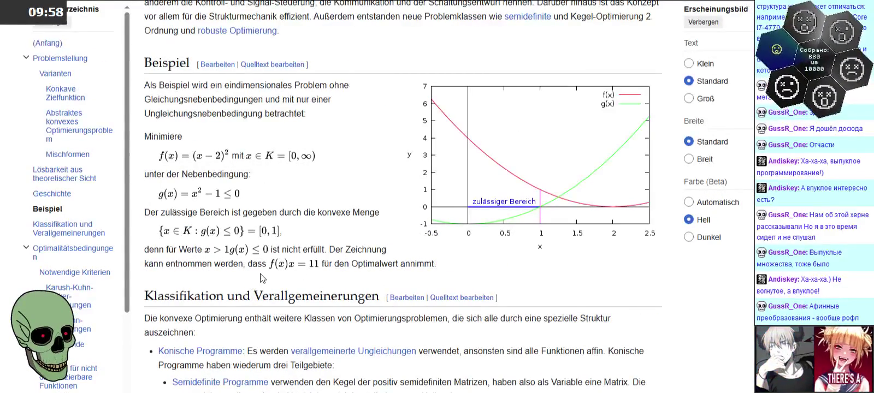
- Scroll the German optimality-conditions article and clear the 'unter der Nebenbedingung' selection
{"action": "scroll", "coordinate": [260, 279], "scroll_direction": "down", "scroll_amount": 2}
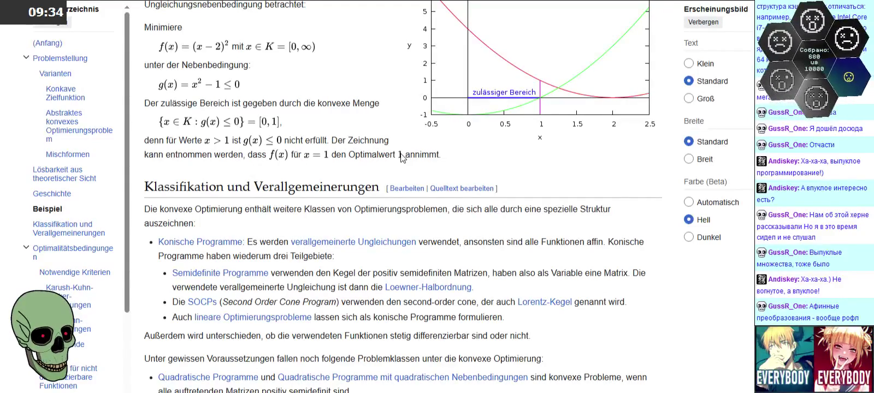
{"action": "scroll", "coordinate": [550, 158], "scroll_direction": "up", "scroll_amount": 1}
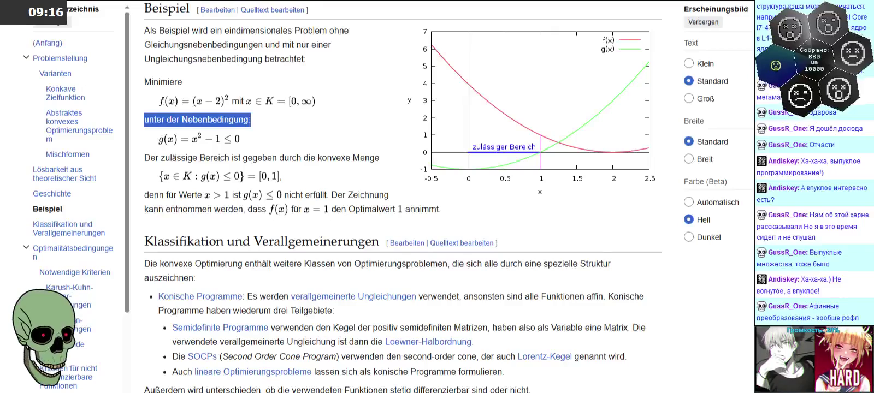
{"action": "left_click", "coordinate": [602, 228]}
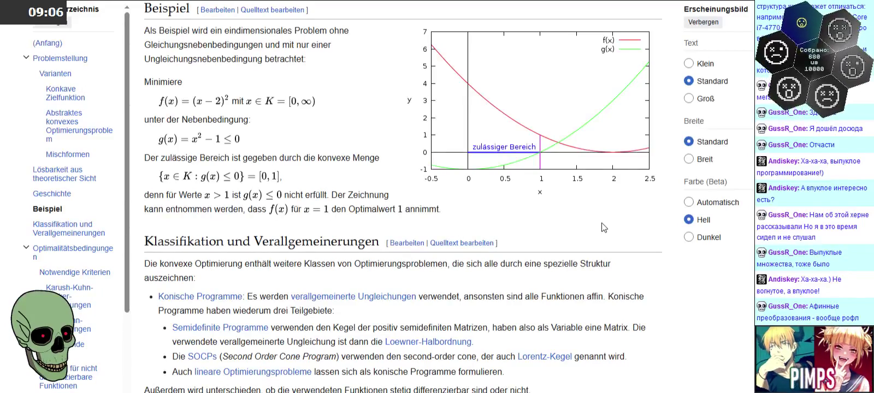
- Scroll to Konkretes Vorgehen, then move to the Russian linear programming article and Excel
{"action": "scroll", "coordinate": [602, 227], "scroll_direction": "down", "scroll_amount": 4}
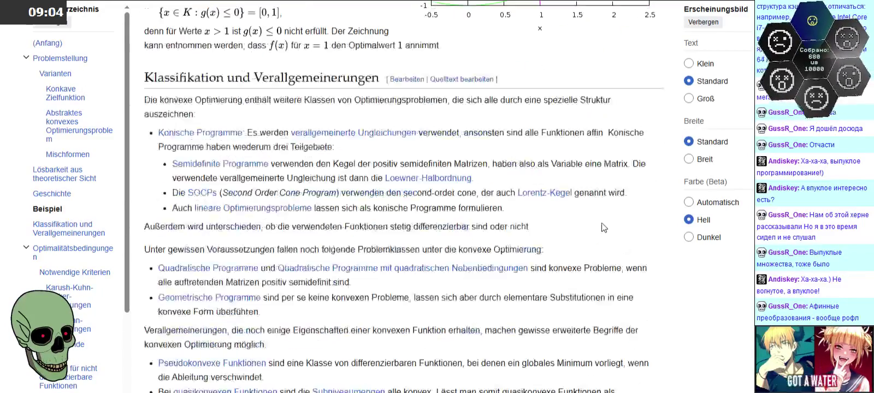
{"action": "scroll", "coordinate": [602, 226], "scroll_direction": "down", "scroll_amount": 2}
{"action": "scroll", "coordinate": [602, 225], "scroll_direction": "down", "scroll_amount": 3}
{"action": "scroll", "coordinate": [602, 223], "scroll_direction": "down", "scroll_amount": 1}
{"action": "scroll", "coordinate": [603, 222], "scroll_direction": "down", "scroll_amount": 3}
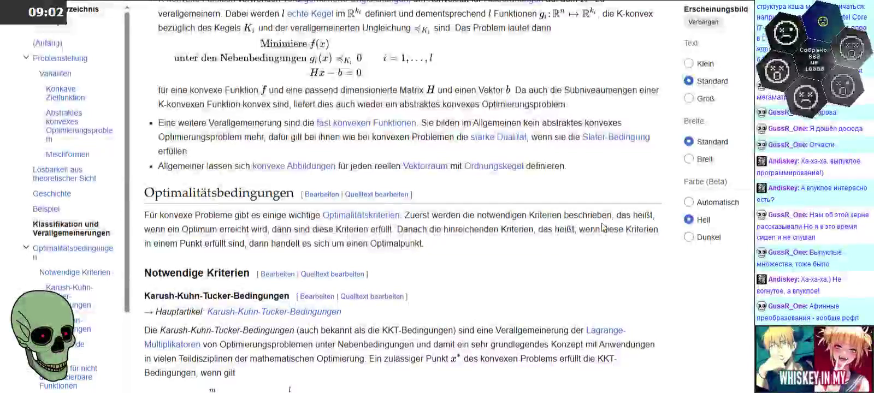
{"action": "scroll", "coordinate": [603, 225], "scroll_direction": "down", "scroll_amount": 1}
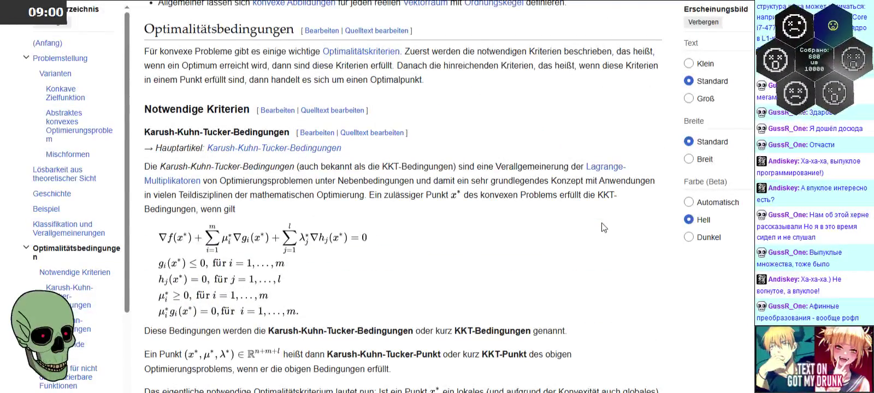
{"action": "scroll", "coordinate": [602, 227], "scroll_direction": "down", "scroll_amount": 6}
{"action": "scroll", "coordinate": [601, 227], "scroll_direction": "down", "scroll_amount": 3}
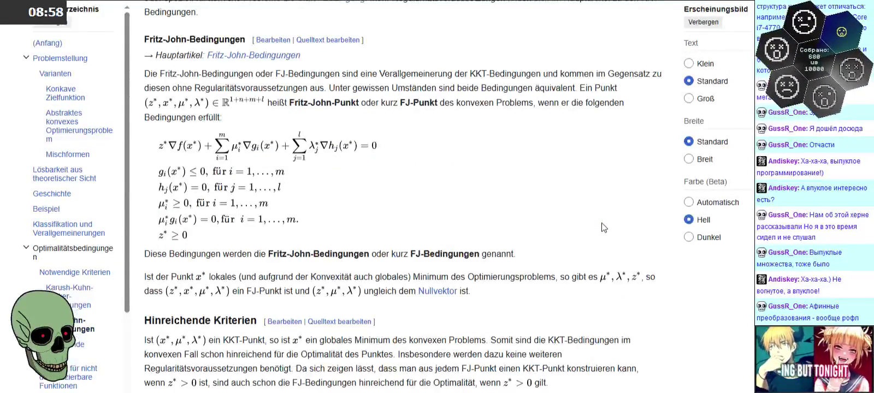
{"action": "scroll", "coordinate": [603, 227], "scroll_direction": "down", "scroll_amount": 3}
{"action": "scroll", "coordinate": [603, 225], "scroll_direction": "down", "scroll_amount": 2}
{"action": "scroll", "coordinate": [602, 224], "scroll_direction": "down", "scroll_amount": 3}
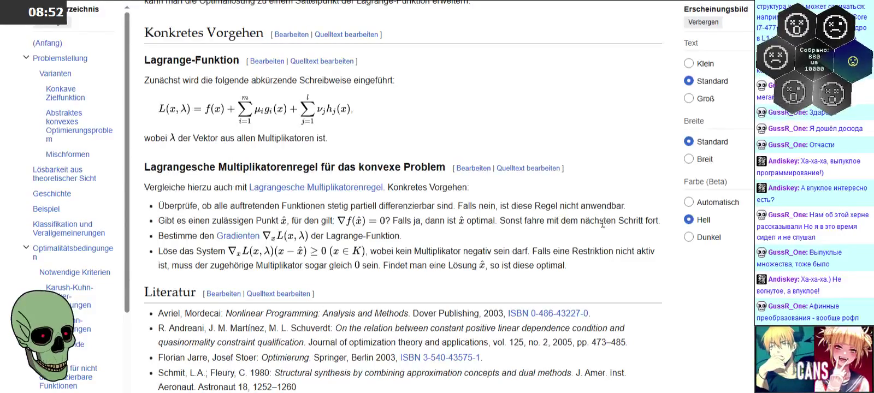
{"action": "key", "text": "ctrl+Tab"}
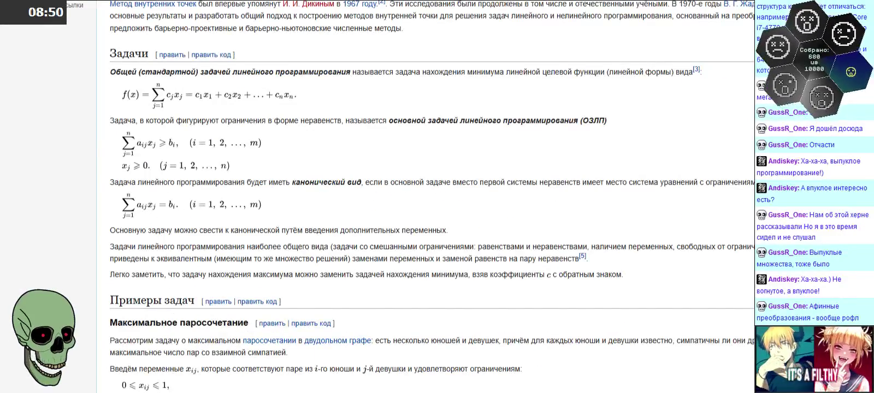
{"action": "key", "text": "alt+Tab"}
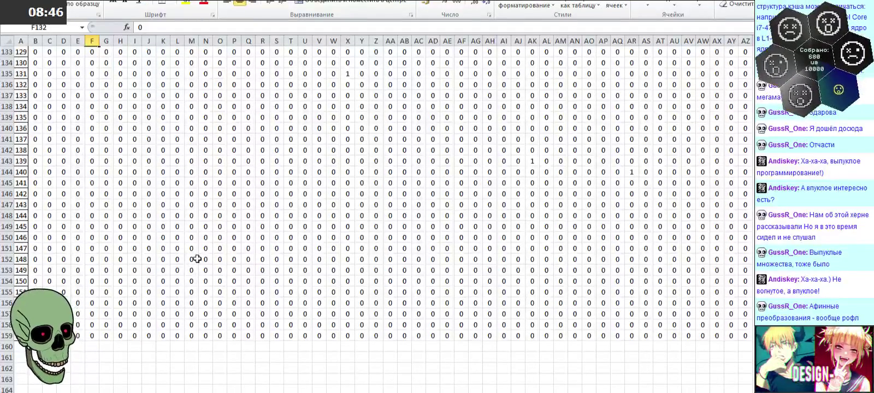
- Switch to the weights sheet and locate the rows below the 6/5 entries
{"action": "scroll", "coordinate": [255, 252], "scroll_direction": "up", "scroll_amount": 5}
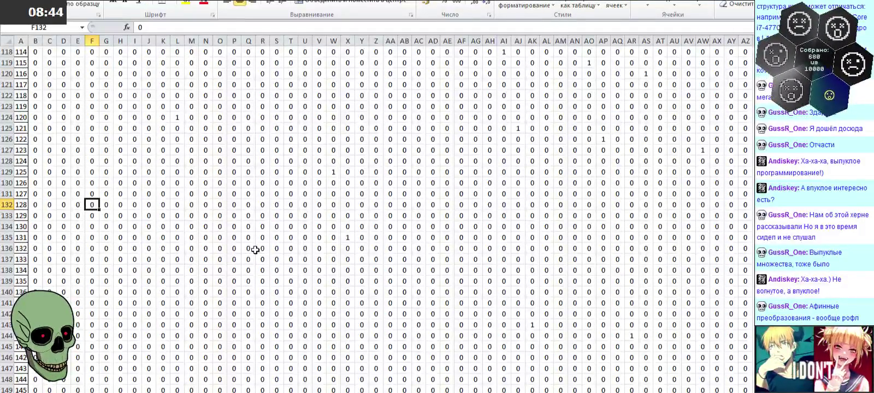
{"action": "scroll", "coordinate": [252, 252], "scroll_direction": "down", "scroll_amount": 6}
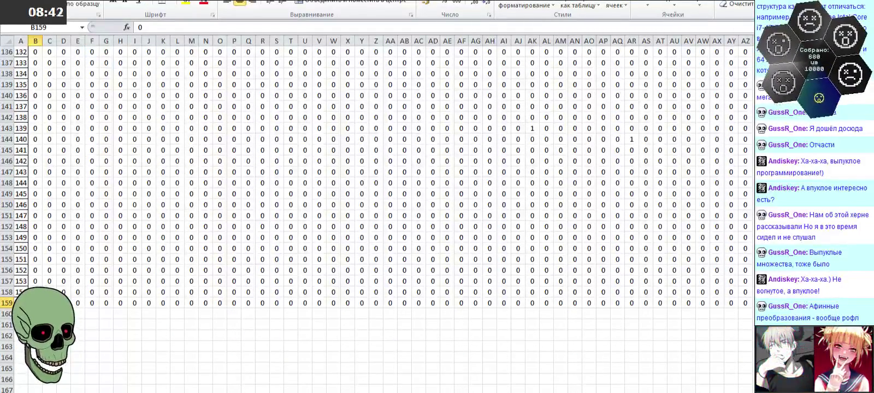
{"action": "key", "text": "ctrl+Page_Up"}
{"action": "scroll", "coordinate": [84, 321], "scroll_direction": "down", "scroll_amount": 4}
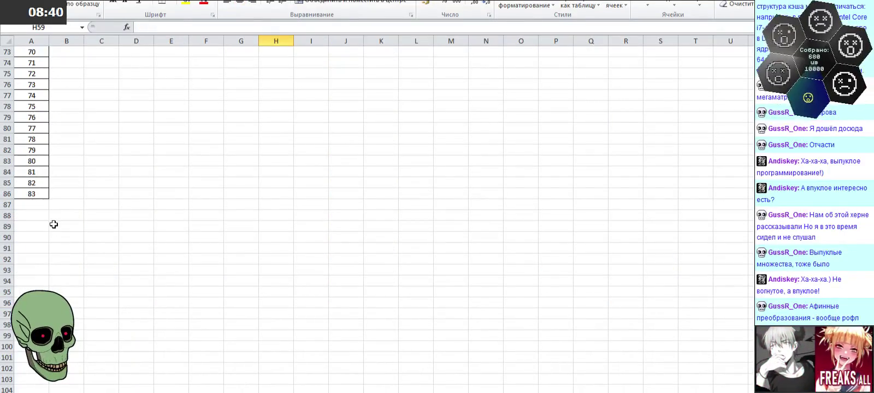
{"action": "mouse_move", "coordinate": [31, 183]}
{"action": "left_mouse_down"}
{"action": "mouse_move", "coordinate": [31, 194]}
{"action": "mouse_move", "coordinate": [49, 203]}
{"action": "mouse_move", "coordinate": [48, 385]}
{"action": "left_mouse_up"}
{"action": "scroll", "coordinate": [89, 300], "scroll_direction": "up", "scroll_amount": 6}
{"action": "scroll", "coordinate": [80, 205], "scroll_direction": "up", "scroll_amount": 6}
{"action": "scroll", "coordinate": [74, 188], "scroll_direction": "up", "scroll_amount": 3}
- Enter 0 in B158 and B157 and fill the zeros up column B to row 68
{"action": "left_click", "coordinate": [60, 195]}
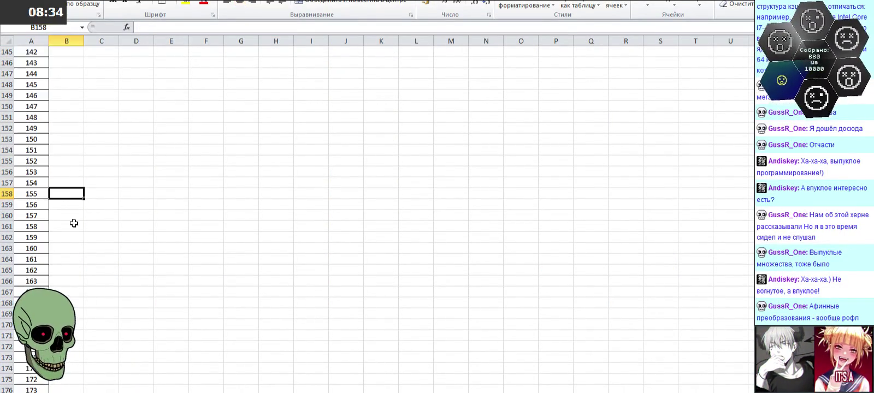
{"action": "type", "text": "0"}
{"action": "key", "text": "Return"}
{"action": "key", "text": "Up"}
{"action": "key", "text": "Up"}
{"action": "type", "text": "0"}
{"action": "key", "text": "Return"}
{"action": "mouse_move", "coordinate": [70, 186]}
{"action": "left_mouse_down"}
{"action": "mouse_move", "coordinate": [71, 195]}
{"action": "mouse_move", "coordinate": [85, 17]}
{"action": "left_mouse_up"}
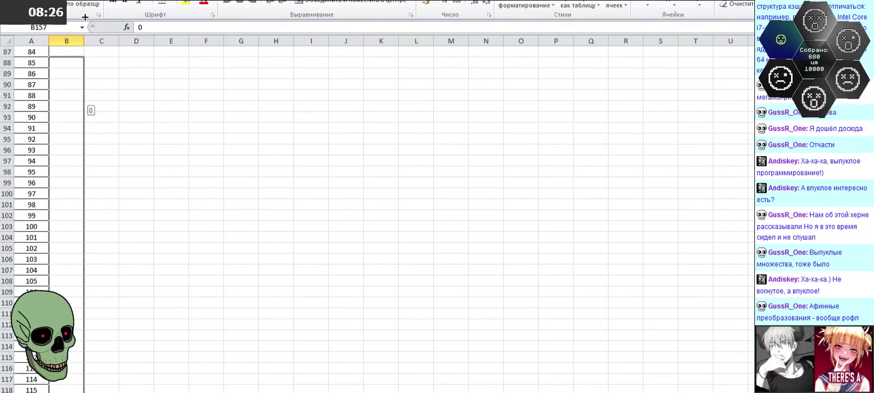
{"action": "left_click_drag", "start_coordinate": [85, 17], "coordinate": [68, 171]}
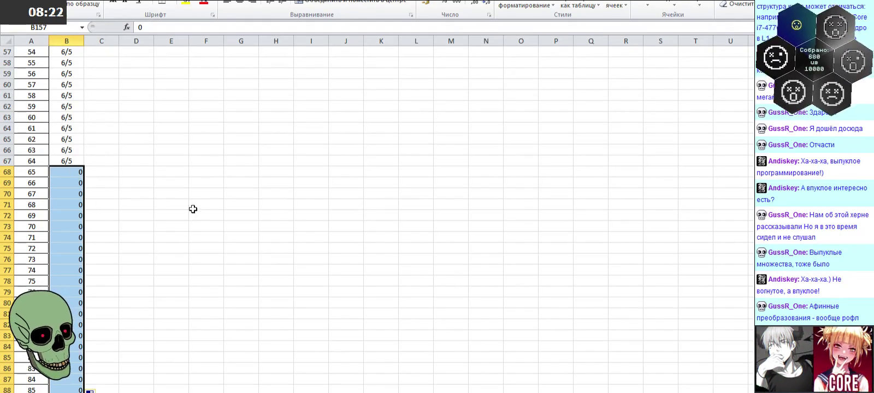
- Check where the zero weights begin in column B and clear the selection
{"action": "scroll", "coordinate": [219, 181], "scroll_direction": "down", "scroll_amount": 20}
{"action": "left_click", "coordinate": [241, 159]}
{"action": "scroll", "coordinate": [242, 189], "scroll_direction": "up", "scroll_amount": 10}
{"action": "scroll", "coordinate": [246, 178], "scroll_direction": "up", "scroll_amount": 8}
{"action": "scroll", "coordinate": [249, 174], "scroll_direction": "up", "scroll_amount": 15}
{"action": "scroll", "coordinate": [249, 174], "scroll_direction": "up", "scroll_amount": 2}
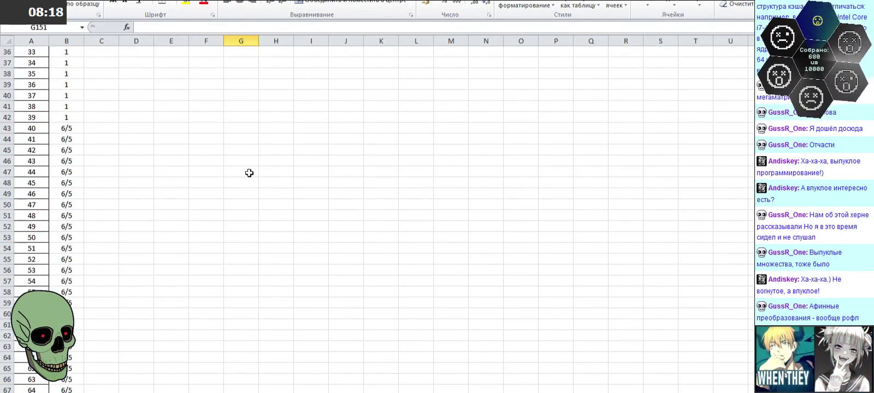
{"action": "scroll", "coordinate": [248, 219], "scroll_direction": "down", "scroll_amount": 5}
{"action": "scroll", "coordinate": [244, 233], "scroll_direction": "down", "scroll_amount": 6}
{"action": "scroll", "coordinate": [242, 180], "scroll_direction": "up", "scroll_amount": 3}
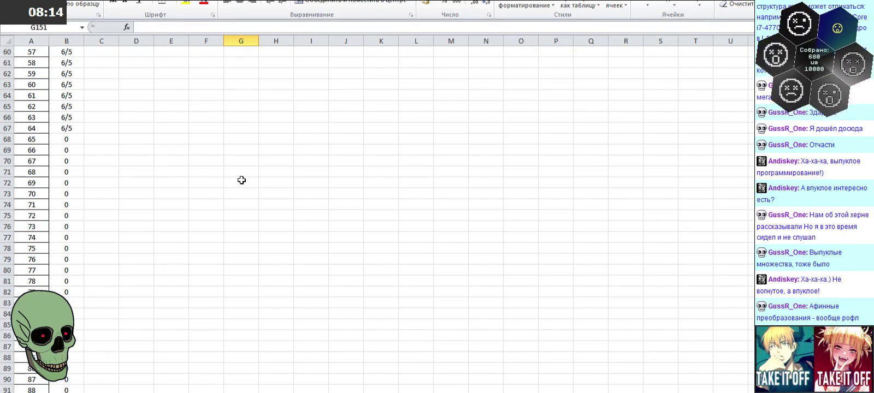
{"action": "left_click_drag", "start_coordinate": [21, 142], "coordinate": [66, 163]}
{"action": "left_click", "coordinate": [169, 181]}
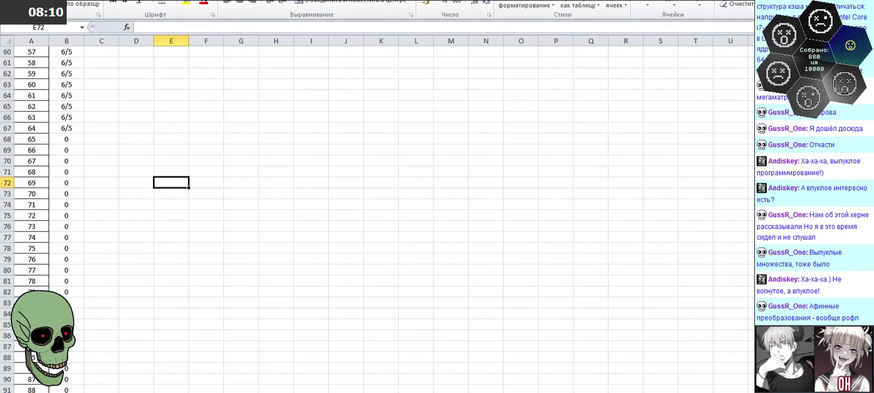
{"action": "left_click", "coordinate": [390, 391]}
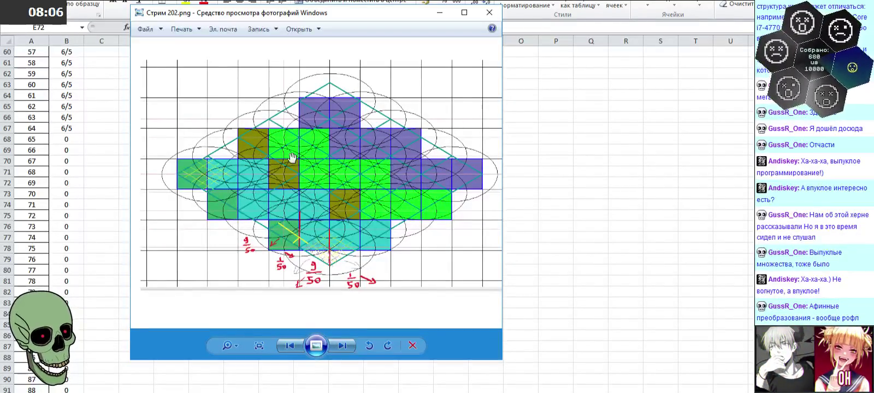
{"action": "scroll", "coordinate": [324, 101], "scroll_direction": "up", "scroll_amount": 2}
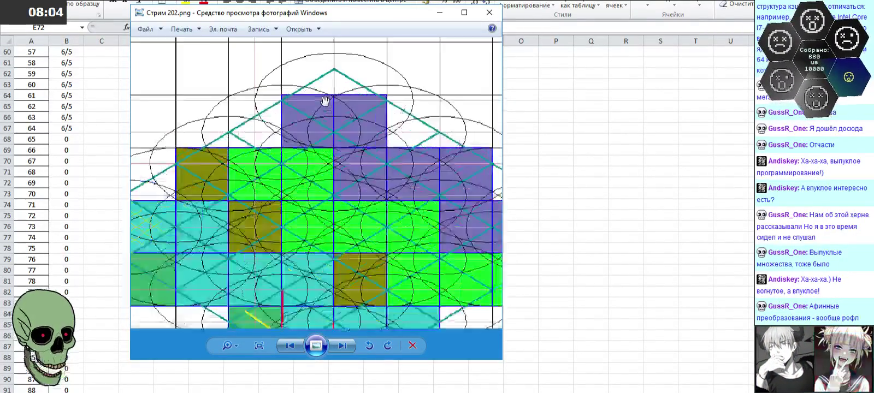
{"action": "scroll", "coordinate": [324, 101], "scroll_direction": "up", "scroll_amount": 1}
{"action": "scroll", "coordinate": [336, 82], "scroll_direction": "up", "scroll_amount": 1}
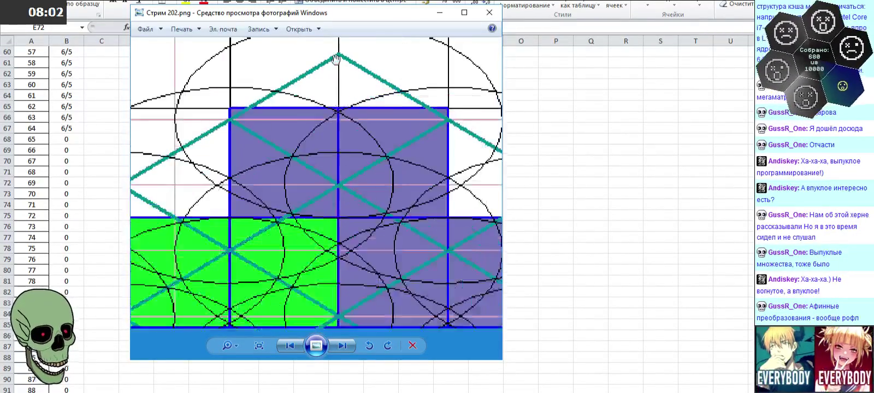
{"action": "scroll", "coordinate": [336, 60], "scroll_direction": "down", "scroll_amount": 1}
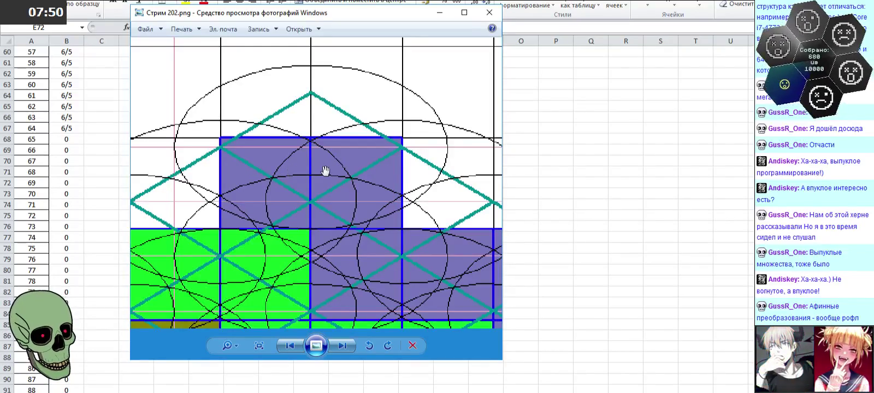
{"action": "left_click_drag", "start_coordinate": [322, 171], "coordinate": [348, 165]}
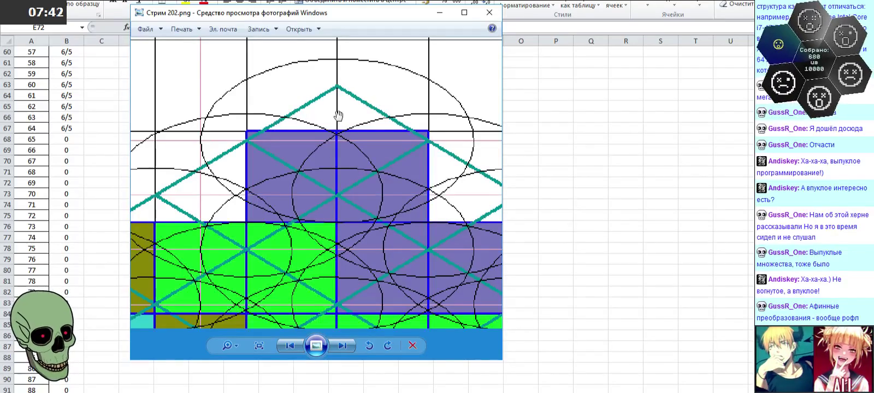
{"action": "scroll", "coordinate": [362, 161], "scroll_direction": "down", "scroll_amount": 2}
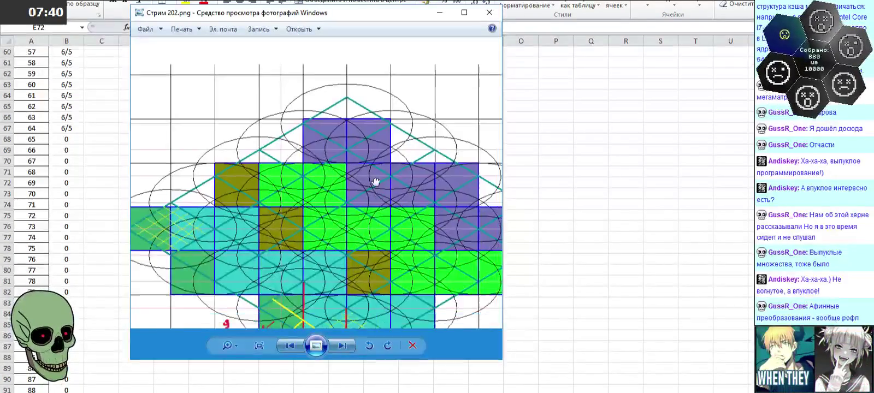
{"action": "left_click_drag", "start_coordinate": [363, 156], "coordinate": [325, 153]}
{"action": "scroll", "coordinate": [325, 154], "scroll_direction": "up", "scroll_amount": 2}
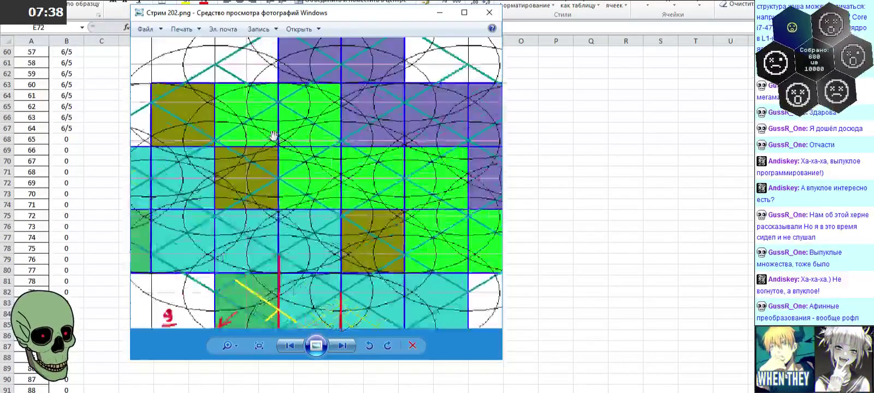
{"action": "mouse_move", "coordinate": [284, 140]}
{"action": "left_mouse_down"}
{"action": "mouse_move", "coordinate": [295, 160]}
{"action": "mouse_move", "coordinate": [271, 166]}
{"action": "left_mouse_up"}
{"action": "scroll", "coordinate": [271, 165], "scroll_direction": "down", "scroll_amount": 2}
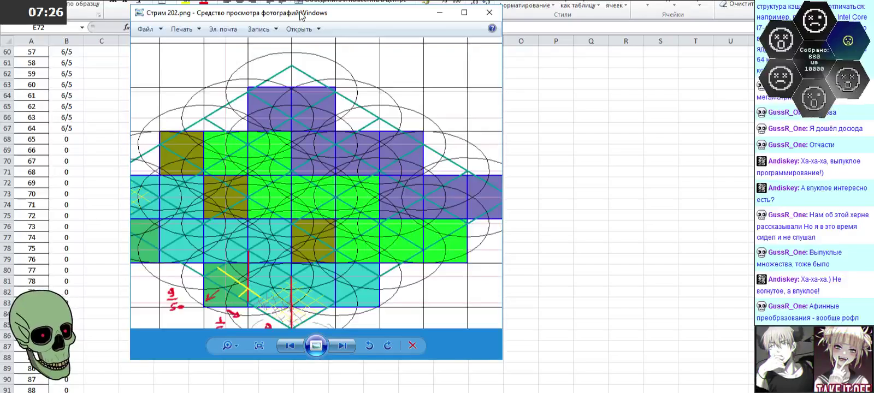
{"action": "key", "text": "alt+F4"}
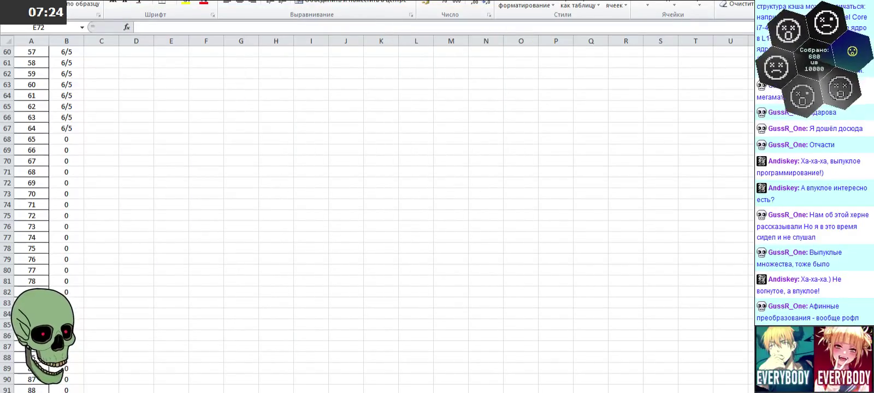
{"action": "scroll", "coordinate": [275, 236], "scroll_direction": "down", "scroll_amount": 12}
{"action": "scroll", "coordinate": [283, 252], "scroll_direction": "down", "scroll_amount": 10}
{"action": "scroll", "coordinate": [278, 242], "scroll_direction": "down", "scroll_amount": 6}
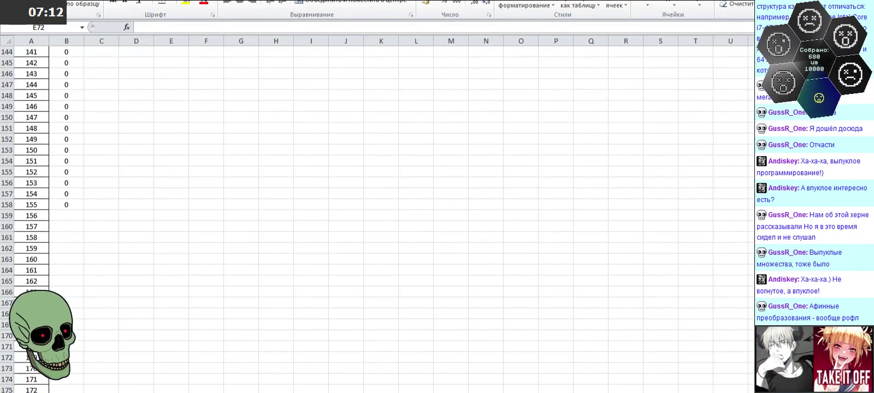
{"action": "left_click_drag", "start_coordinate": [418, 42], "coordinate": [312, 30]}
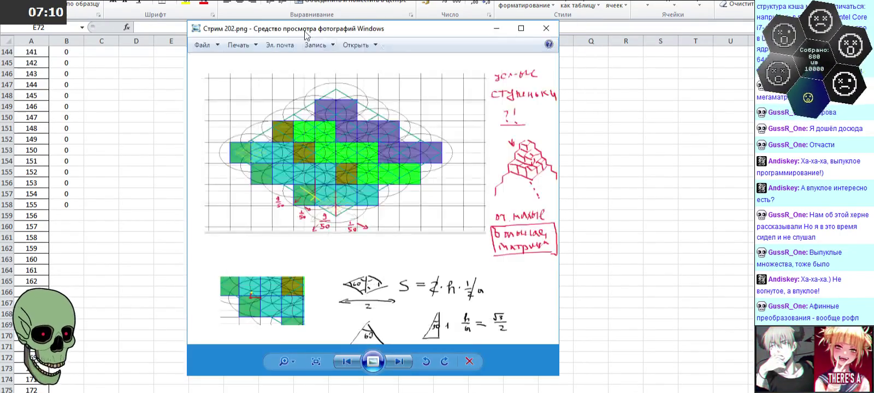
- Zoom and pan around the Стрим 202.png grid drawing, then close the viewer
{"action": "scroll", "coordinate": [344, 125], "scroll_direction": "up", "scroll_amount": 1}
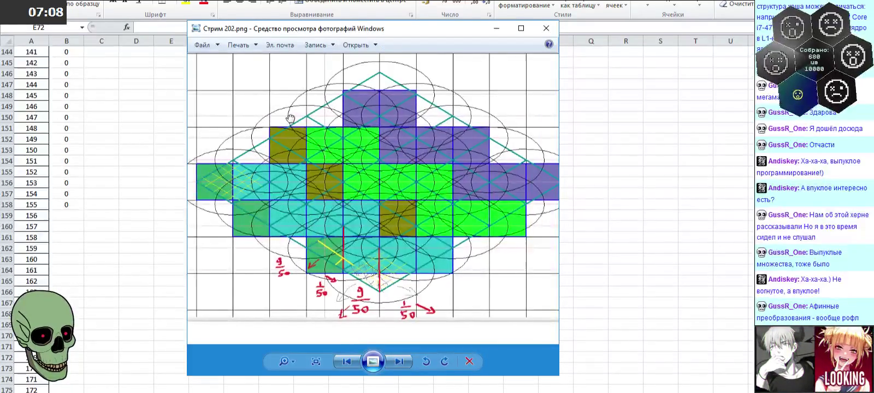
{"action": "scroll", "coordinate": [347, 121], "scroll_direction": "up", "scroll_amount": 1}
{"action": "scroll", "coordinate": [398, 93], "scroll_direction": "down", "scroll_amount": 1}
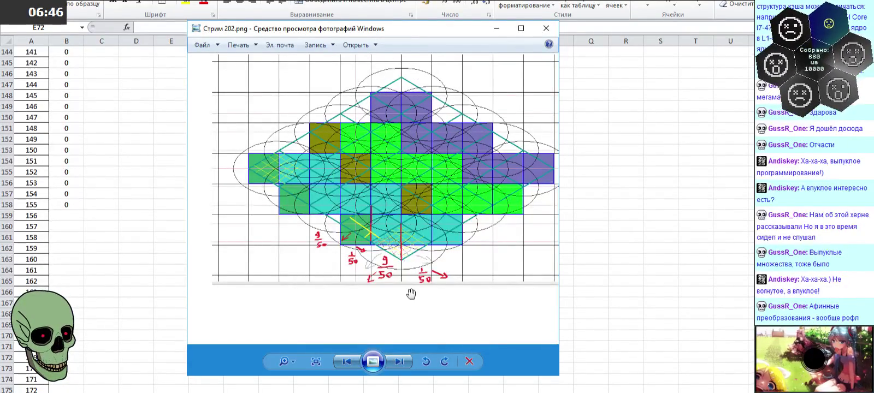
{"action": "scroll", "coordinate": [414, 273], "scroll_direction": "down", "scroll_amount": 1}
{"action": "scroll", "coordinate": [384, 255], "scroll_direction": "down", "scroll_amount": 1}
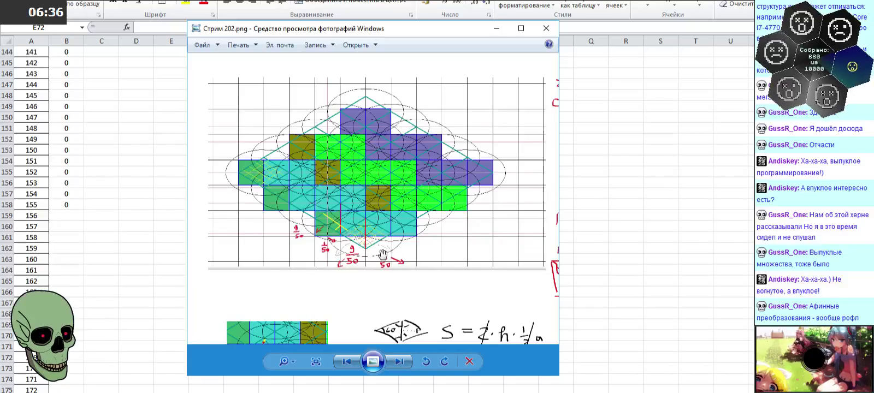
{"action": "left_click_drag", "start_coordinate": [383, 254], "coordinate": [396, 242]}
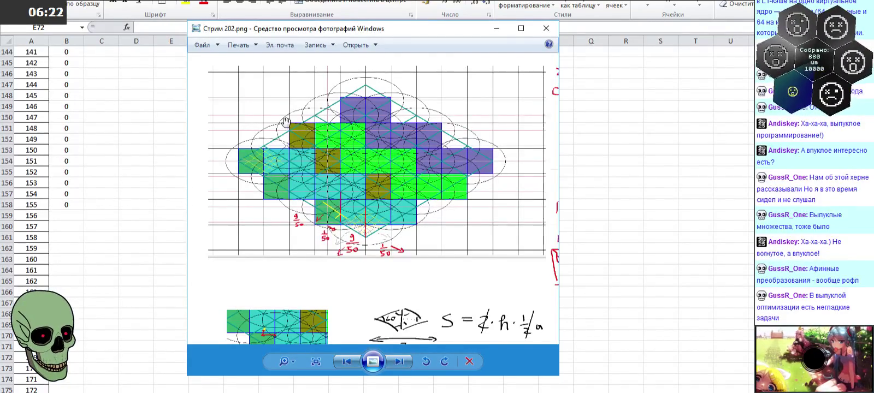
{"action": "scroll", "coordinate": [290, 133], "scroll_direction": "up", "scroll_amount": 2}
{"action": "left_click_drag", "start_coordinate": [291, 133], "coordinate": [281, 137]}
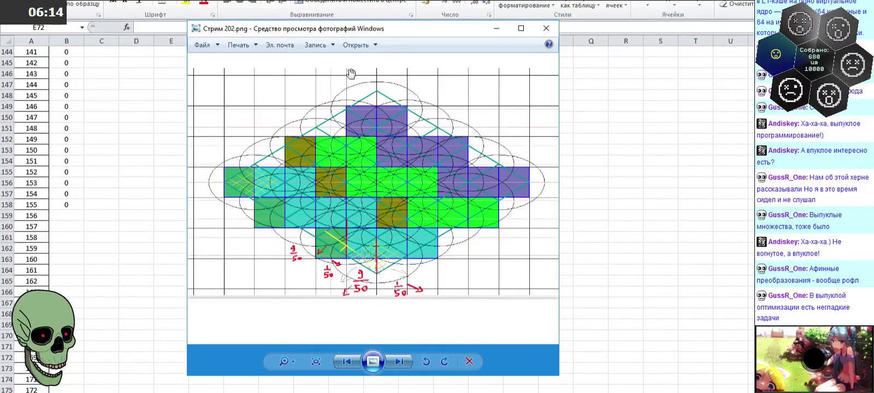
{"action": "key", "text": "alt+F4"}
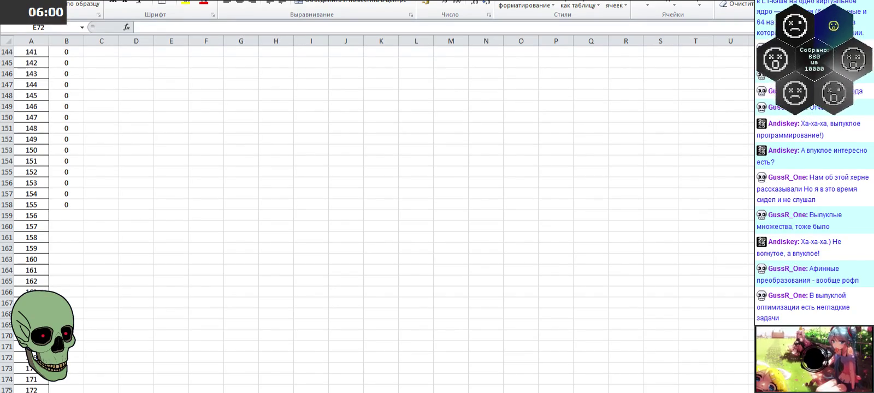
- Enter 0 in cells C4, C5 and C6
{"action": "left_click", "coordinate": [446, 172]}
{"action": "scroll", "coordinate": [393, 153], "scroll_direction": "up", "scroll_amount": 5}
{"action": "scroll", "coordinate": [384, 143], "scroll_direction": "up", "scroll_amount": 10}
{"action": "scroll", "coordinate": [384, 140], "scroll_direction": "up", "scroll_amount": 5}
{"action": "scroll", "coordinate": [384, 140], "scroll_direction": "up", "scroll_amount": 5}
{"action": "scroll", "coordinate": [384, 139], "scroll_direction": "up", "scroll_amount": 9}
{"action": "scroll", "coordinate": [384, 139], "scroll_direction": "up", "scroll_amount": 7}
{"action": "scroll", "coordinate": [384, 139], "scroll_direction": "up", "scroll_amount": 3}
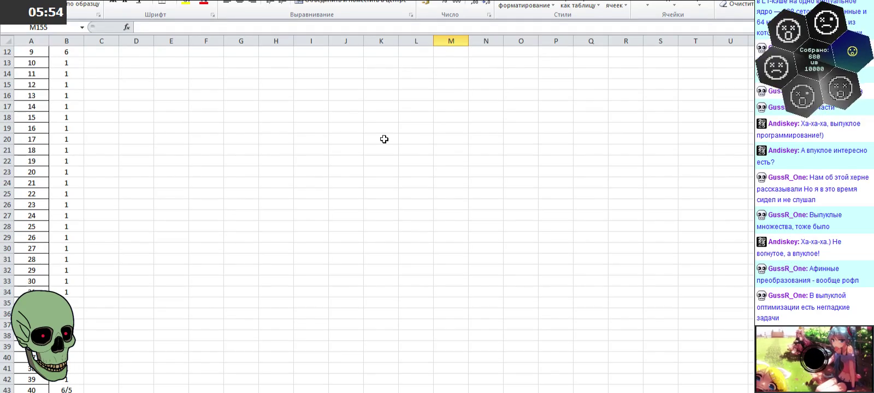
{"action": "scroll", "coordinate": [117, 80], "scroll_direction": "up", "scroll_amount": 4}
{"action": "left_click", "coordinate": [111, 82]}
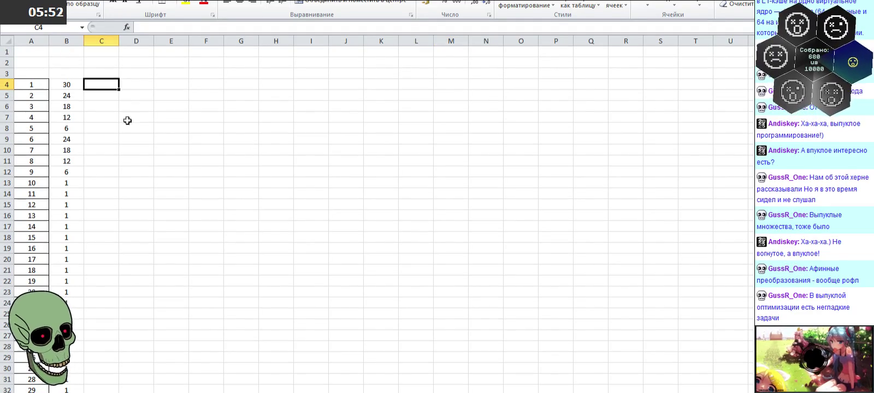
{"action": "type", "text": "0"}
{"action": "key", "text": "Return"}
{"action": "type", "text": "0"}
{"action": "key", "text": "Return"}
{"action": "type", "text": "0"}
{"action": "key", "text": "Return"}
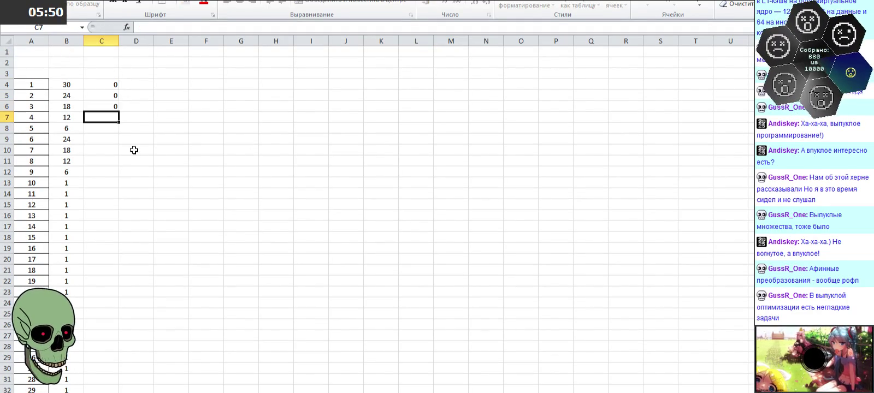
- Copy the three zeros and fill column C down to row 158
{"action": "mouse_move", "coordinate": [114, 82]}
{"action": "left_mouse_down"}
{"action": "mouse_move", "coordinate": [120, 103]}
{"action": "mouse_move", "coordinate": [104, 154]}
{"action": "mouse_move", "coordinate": [106, 390]}
{"action": "mouse_move", "coordinate": [104, 377]}
{"action": "left_mouse_up"}
{"action": "key", "text": "ctrl+c"}
{"action": "left_click", "coordinate": [205, 313]}
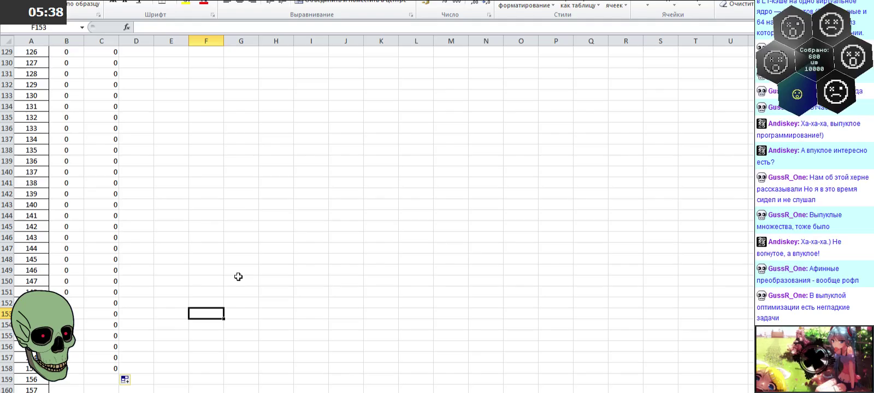
{"action": "scroll", "coordinate": [247, 255], "scroll_direction": "down", "scroll_amount": 4}
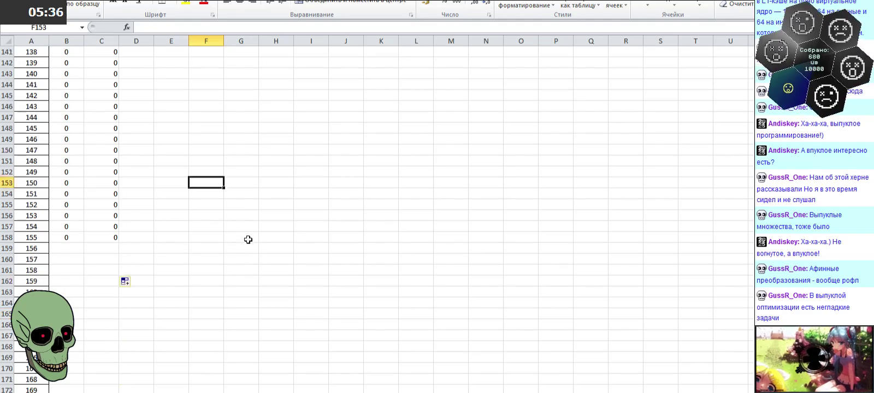
{"action": "scroll", "coordinate": [248, 240], "scroll_direction": "down", "scroll_amount": 1}
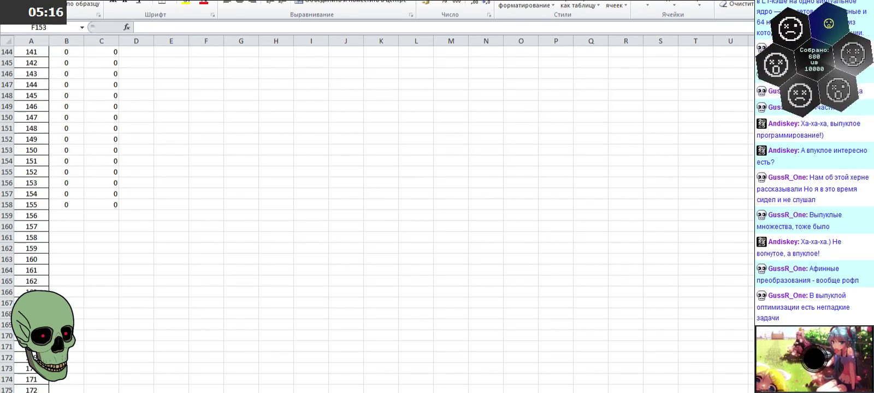
- Go to the i, j matrix sheet and scroll to its top
{"action": "key", "text": "ctrl+z"}
{"action": "scroll", "coordinate": [282, 183], "scroll_direction": "up", "scroll_amount": 8}
{"action": "scroll", "coordinate": [286, 164], "scroll_direction": "up", "scroll_amount": 8}
{"action": "scroll", "coordinate": [287, 147], "scroll_direction": "up", "scroll_amount": 8}
{"action": "scroll", "coordinate": [289, 138], "scroll_direction": "up", "scroll_amount": 9}
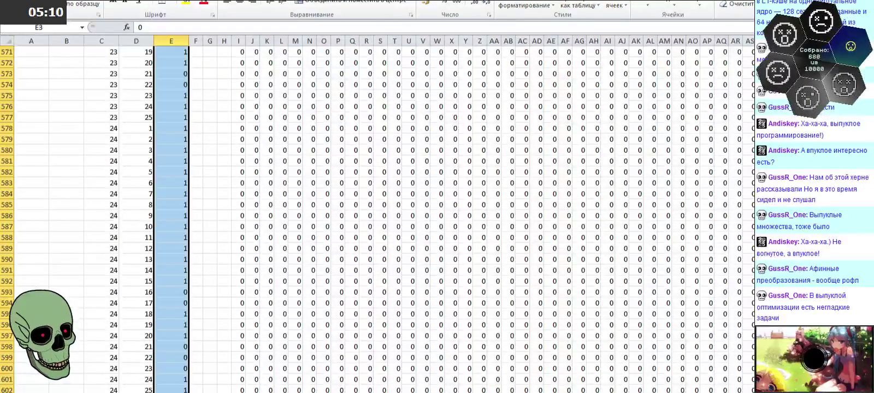
- Insert blank columns at column F in batches of three, four and twelve
{"action": "scroll", "coordinate": [675, 65], "scroll_direction": "up", "scroll_amount": 20}
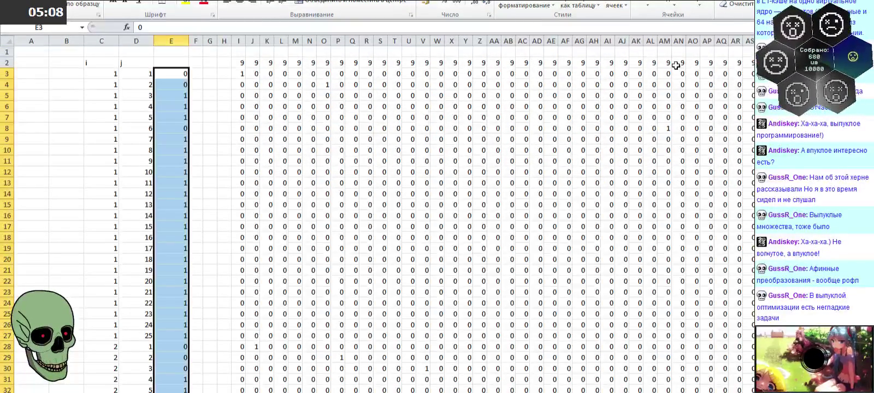
{"action": "left_click", "coordinate": [224, 93]}
{"action": "left_click_drag", "start_coordinate": [196, 41], "coordinate": [224, 41]}
{"action": "right_click", "coordinate": [224, 43]}
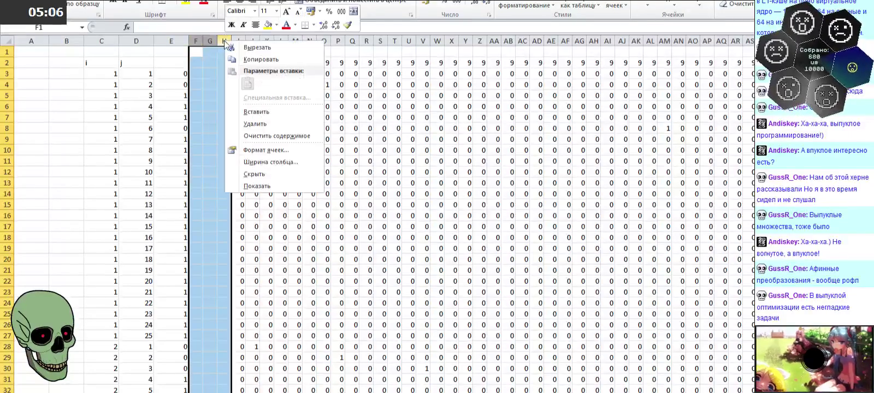
{"action": "left_click", "coordinate": [256, 112]}
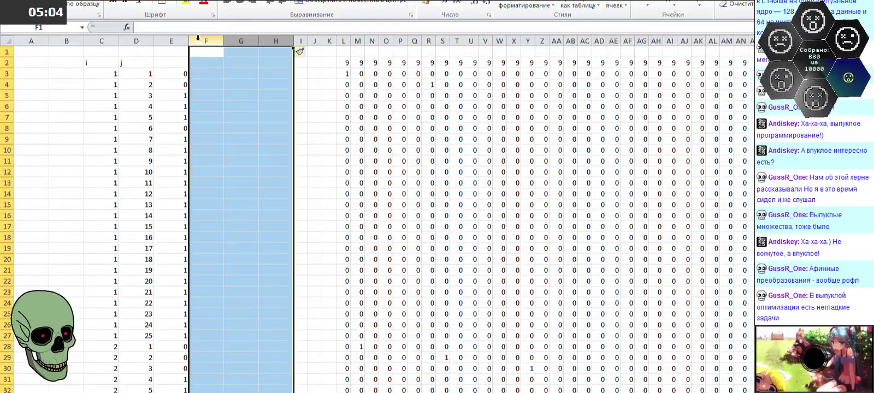
{"action": "left_click_drag", "start_coordinate": [197, 41], "coordinate": [328, 41]}
{"action": "right_click", "coordinate": [327, 43]}
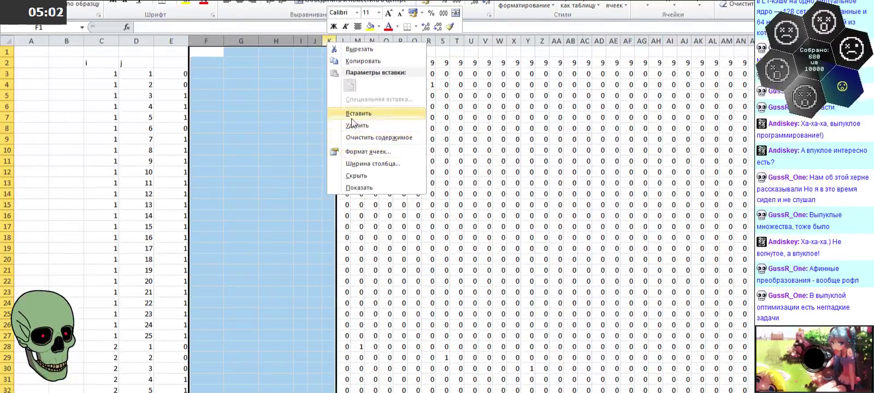
{"action": "left_click", "coordinate": [353, 114]}
{"action": "mouse_move", "coordinate": [206, 41]}
{"action": "left_mouse_down"}
{"action": "mouse_move", "coordinate": [528, 35]}
{"action": "mouse_move", "coordinate": [208, 41]}
{"action": "left_mouse_up"}
{"action": "right_click", "coordinate": [213, 46]}
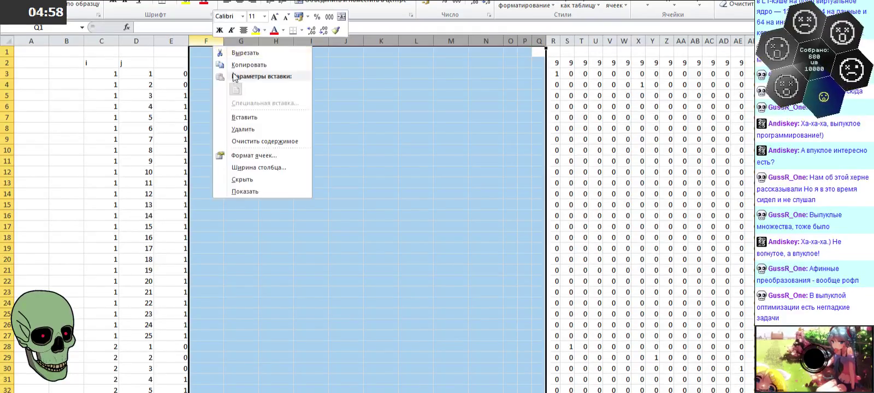
{"action": "left_click", "coordinate": [247, 116]}
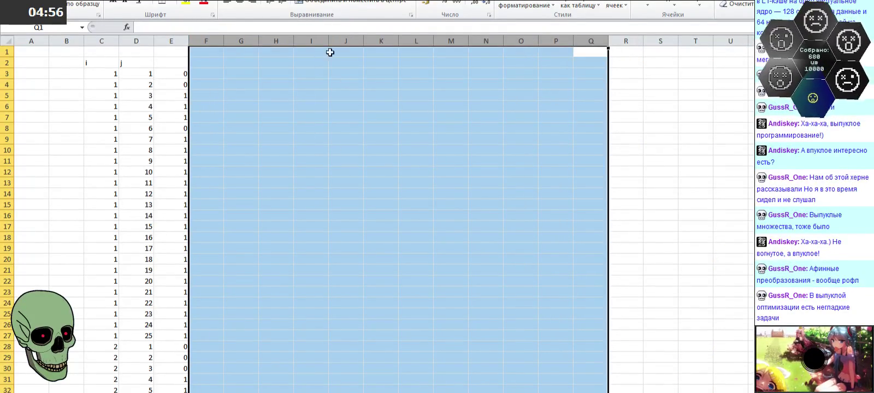
- Set the width of all empty columns F through AC to 3
{"action": "left_click_drag", "start_coordinate": [330, 52], "coordinate": [754, 55]}
{"action": "left_click_drag", "start_coordinate": [355, 59], "coordinate": [84, 41]}
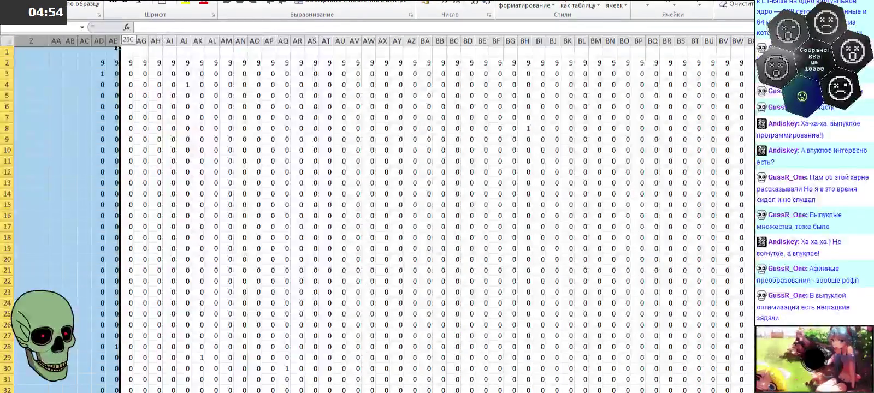
{"action": "right_click", "coordinate": [84, 41]}
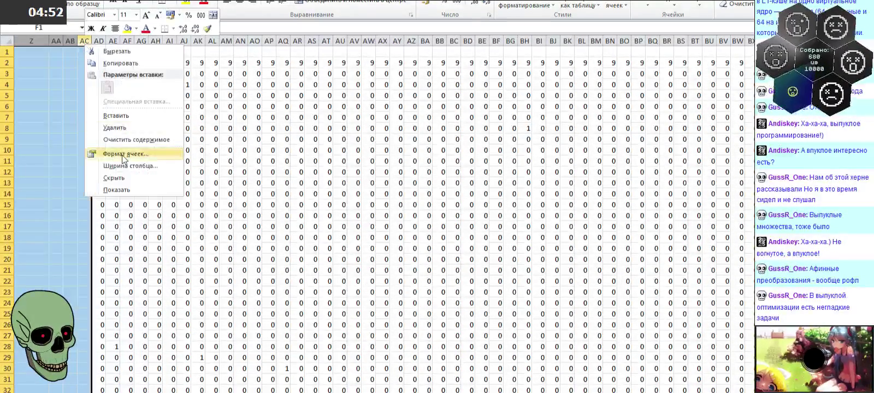
{"action": "left_click", "coordinate": [127, 164]}
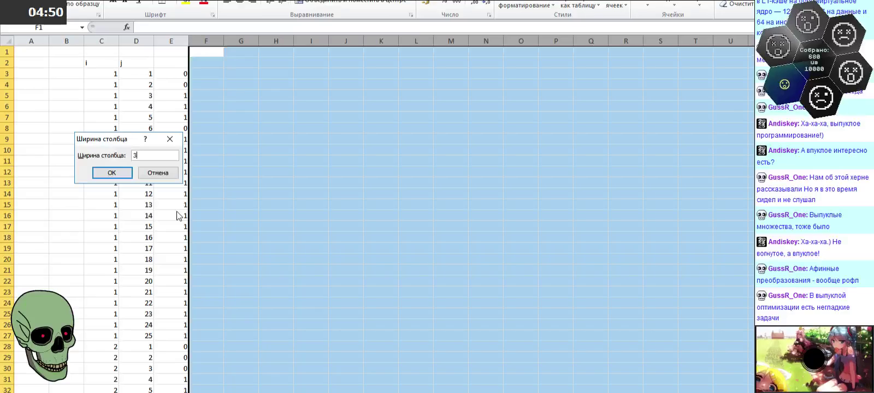
{"action": "left_click", "coordinate": [121, 173]}
{"action": "left_click", "coordinate": [347, 140]}
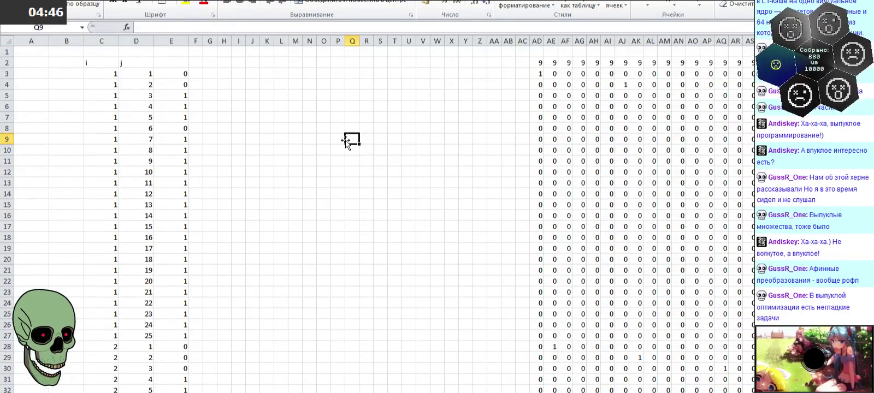
- Enter 0 in H3 and H4 and fill zeros down to row 752 and across to AA
{"action": "left_click", "coordinate": [221, 75]}
{"action": "type", "text": "0"}
{"action": "key", "text": "Return"}
{"action": "type", "text": "0"}
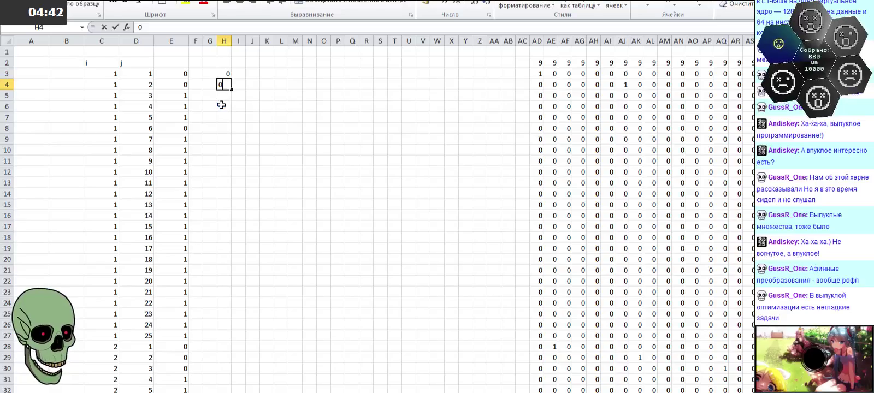
{"action": "left_click_drag", "start_coordinate": [228, 74], "coordinate": [232, 334]}
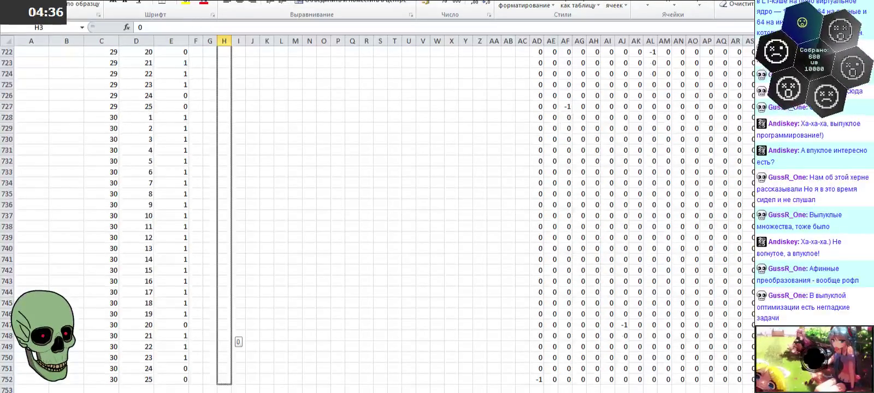
{"action": "mouse_move", "coordinate": [234, 335]}
{"action": "left_mouse_down"}
{"action": "mouse_move", "coordinate": [237, 376]}
{"action": "mouse_move", "coordinate": [500, 376]}
{"action": "left_mouse_up"}
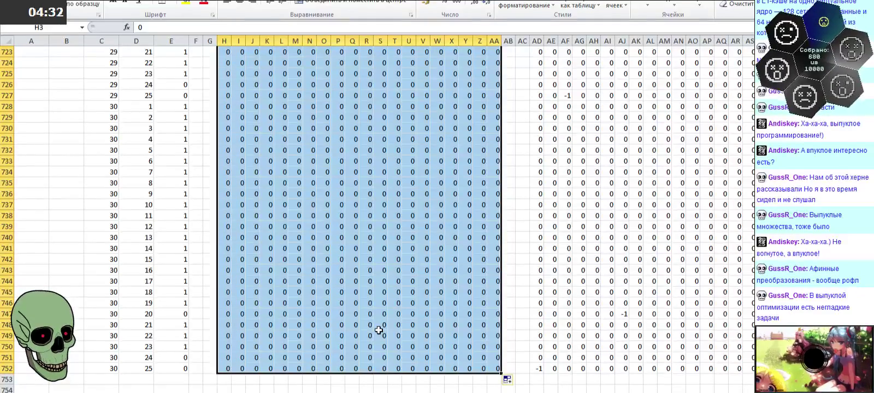
- Select the whole table up to its header row and turn on Data filters
{"action": "mouse_move", "coordinate": [489, 369]}
{"action": "left_mouse_down"}
{"action": "mouse_move", "coordinate": [25, 43]}
{"action": "mouse_move", "coordinate": [10, 43]}
{"action": "mouse_move", "coordinate": [90, 52]}
{"action": "left_mouse_up"}
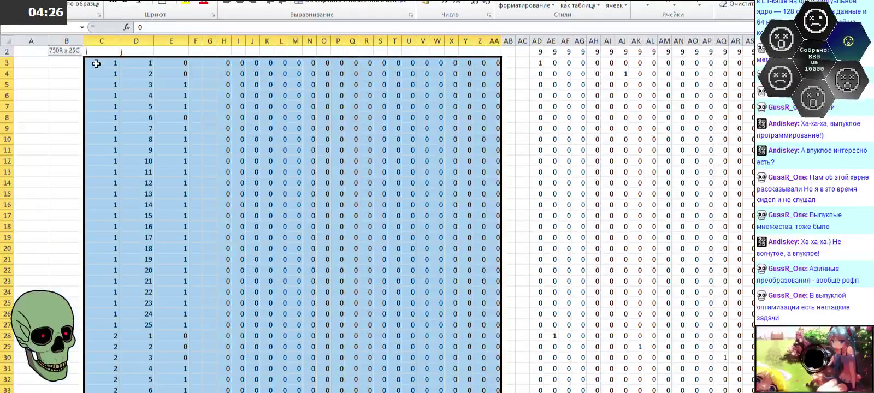
{"action": "scroll", "coordinate": [221, 39], "scroll_direction": "up", "scroll_amount": 1}
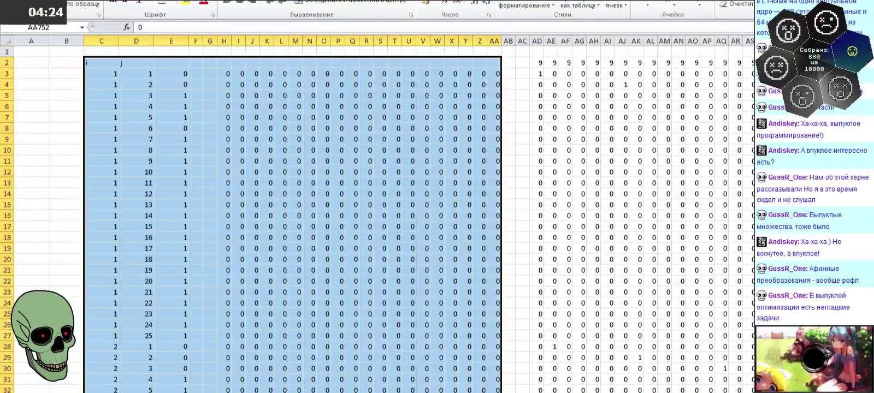
{"action": "left_click", "coordinate": [345, 6]}
{"action": "left_click", "coordinate": [184, 62]}
- Uncheck 1 in the column E filter so only E = 0 rows remain, then deselect
{"action": "left_click", "coordinate": [47, 181]}
{"action": "left_click", "coordinate": [118, 264]}
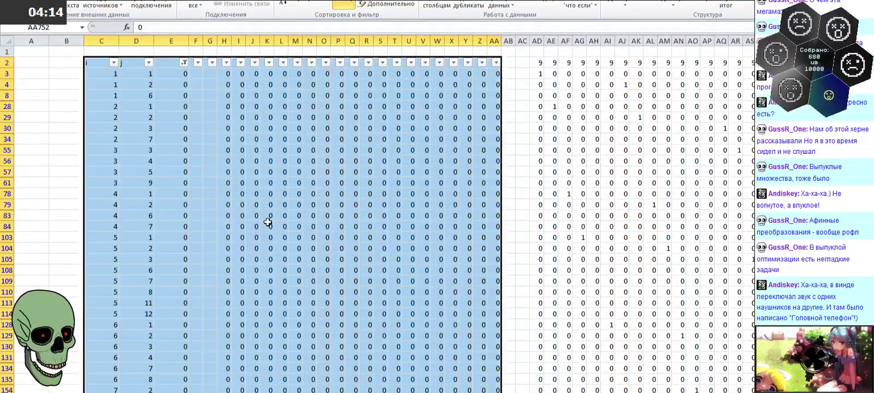
{"action": "left_click", "coordinate": [306, 128]}
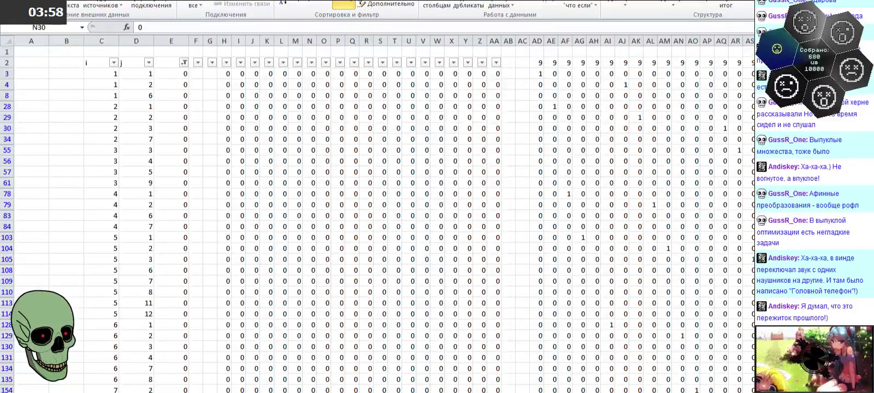
- Open Sound settings and review the AMD HDMI Output properties tabs, then close them
{"action": "right_click", "coordinate": [735, 389]}
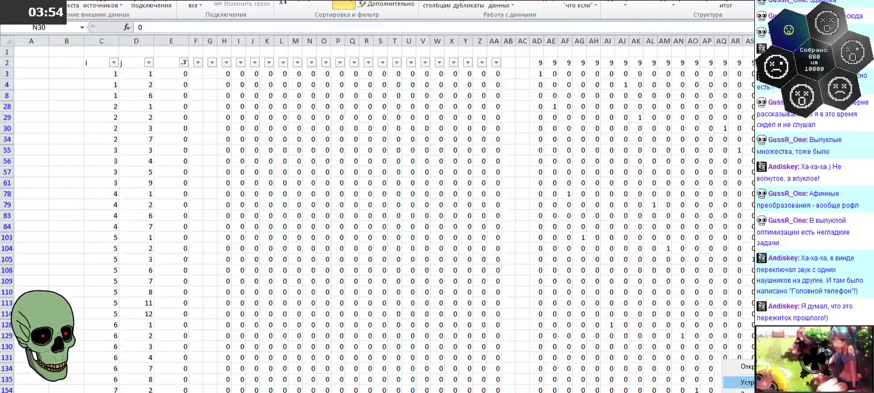
{"action": "left_click", "coordinate": [737, 382]}
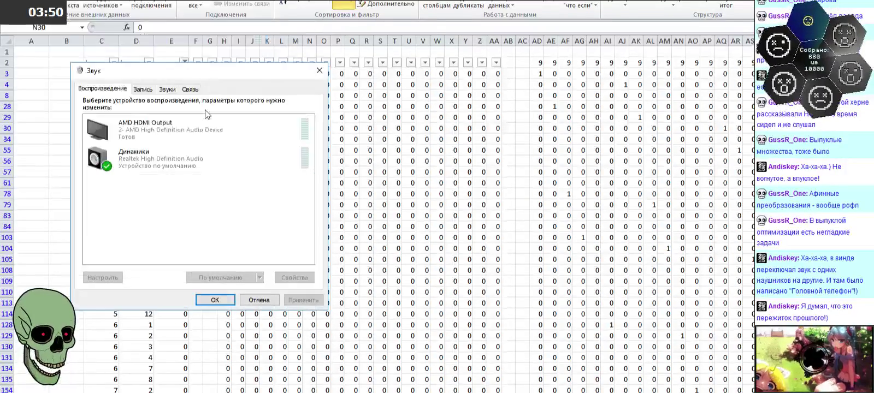
{"action": "right_click", "coordinate": [206, 166]}
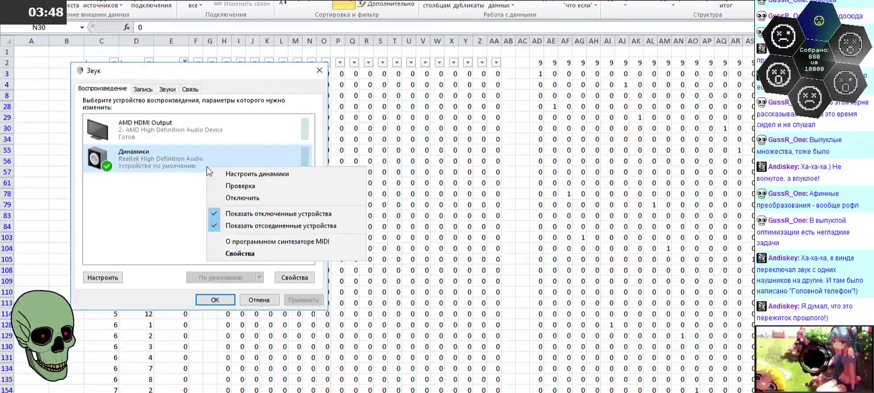
{"action": "right_click", "coordinate": [202, 141]}
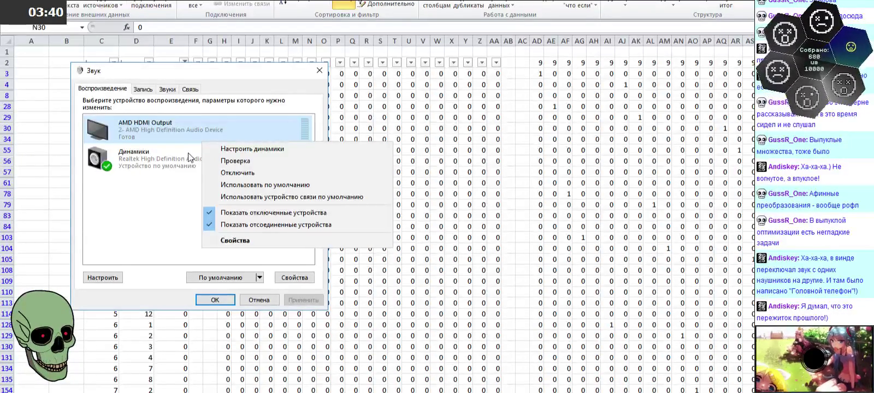
{"action": "left_click", "coordinate": [240, 244]}
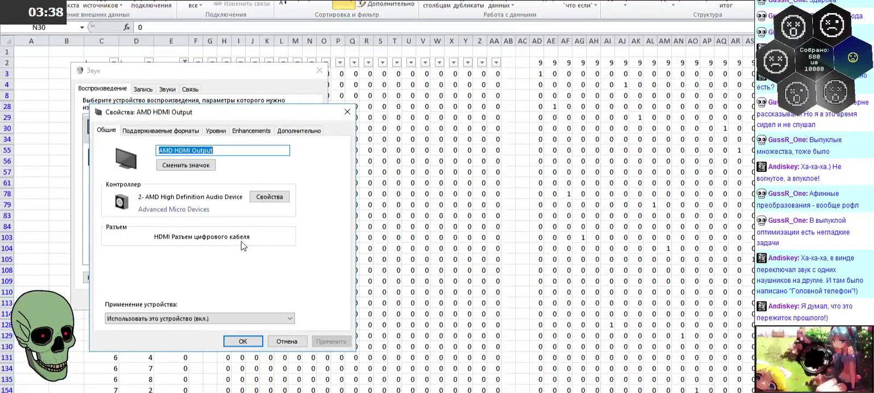
{"action": "left_click", "coordinate": [148, 134]}
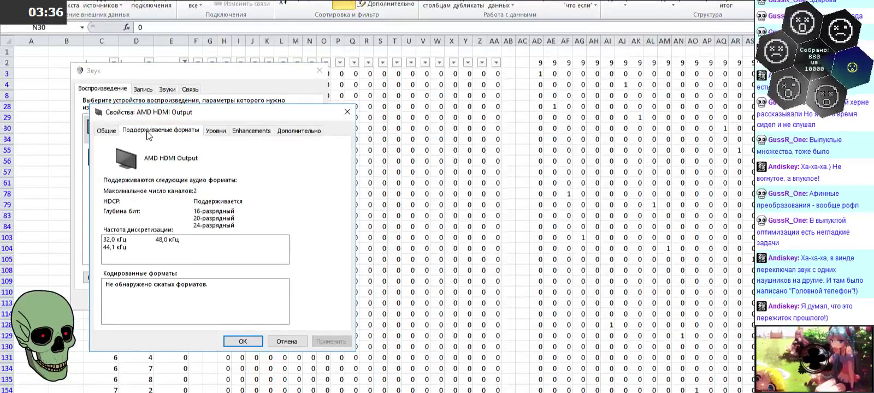
{"action": "left_click", "coordinate": [210, 132]}
{"action": "left_click", "coordinate": [249, 132]}
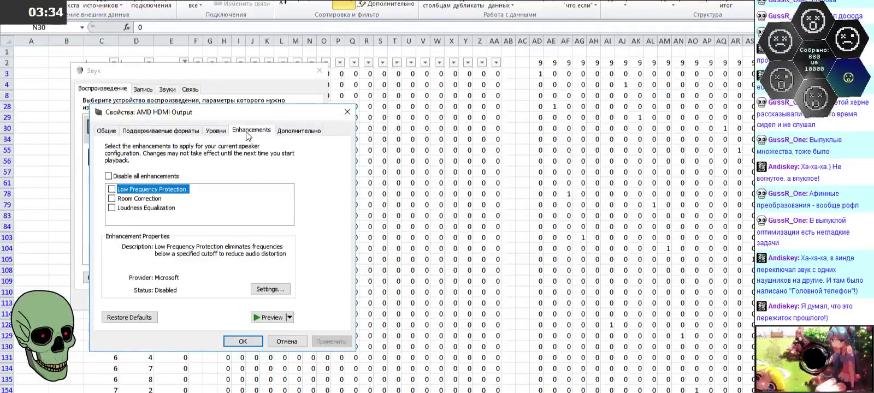
{"action": "left_click", "coordinate": [309, 132]}
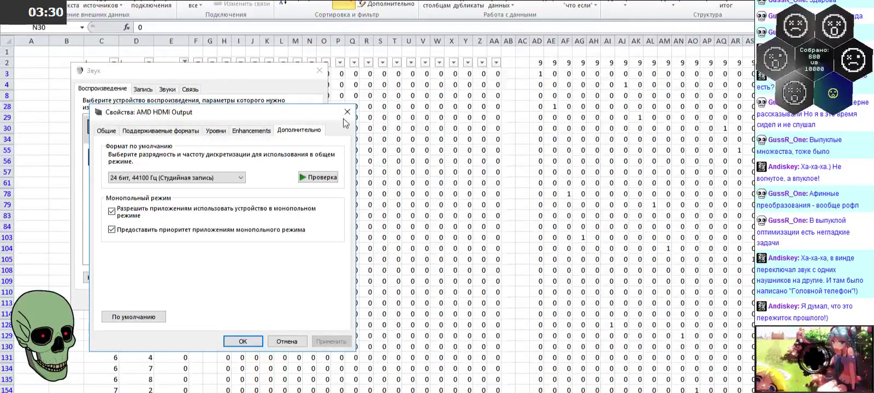
{"action": "left_click", "coordinate": [348, 111]}
- Review the Динамики speaker properties tabs, then close them and the Sound window
{"action": "right_click", "coordinate": [213, 173]}
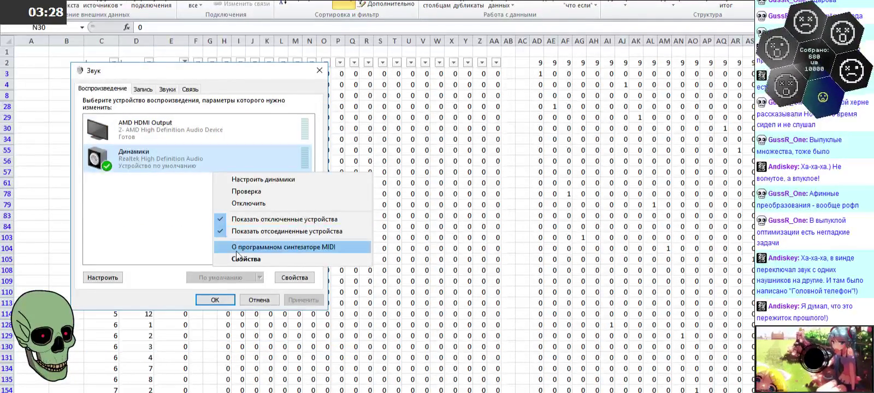
{"action": "left_click", "coordinate": [239, 262]}
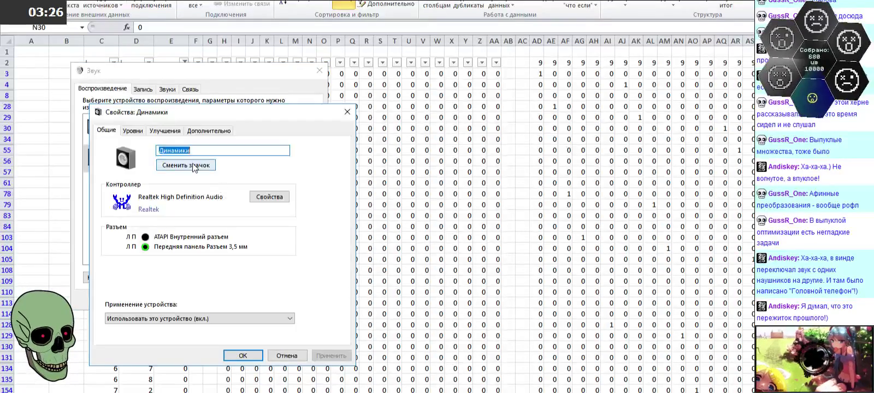
{"action": "left_click", "coordinate": [141, 131]}
{"action": "left_click", "coordinate": [162, 131]}
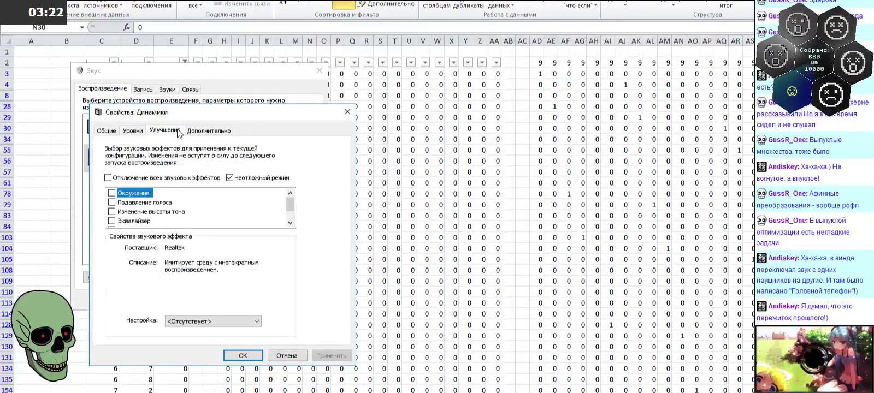
{"action": "scroll", "coordinate": [292, 204], "scroll_direction": "down", "scroll_amount": 1}
{"action": "scroll", "coordinate": [293, 205], "scroll_direction": "up", "scroll_amount": 1}
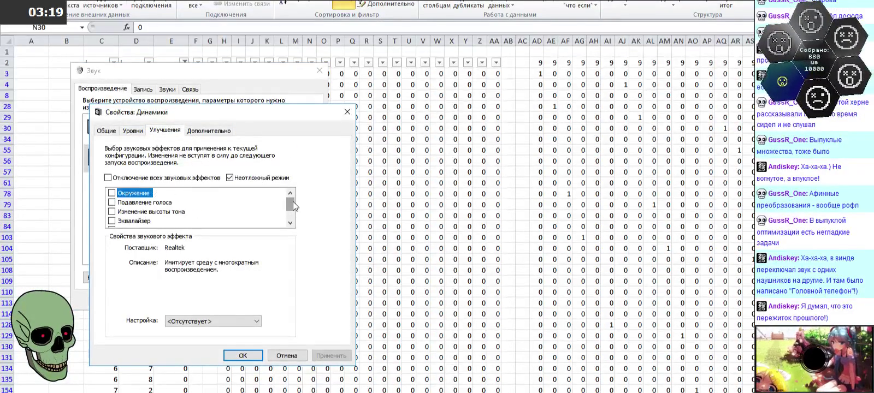
{"action": "left_click", "coordinate": [206, 133]}
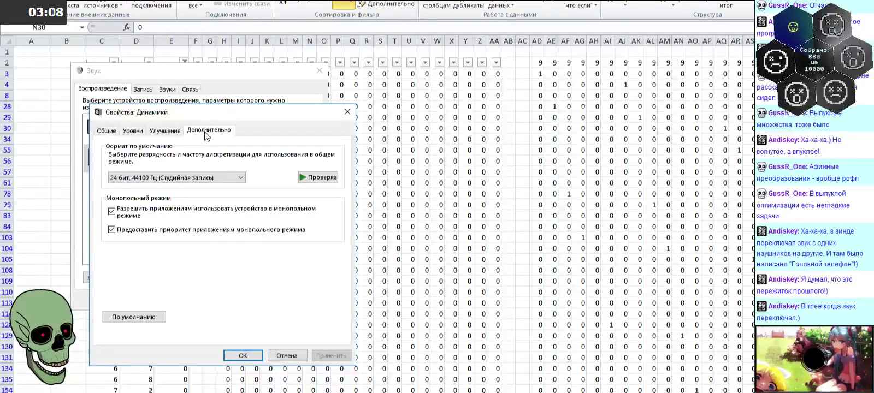
{"action": "left_click", "coordinate": [165, 130]}
{"action": "left_click", "coordinate": [133, 130]}
{"action": "left_click", "coordinate": [107, 131]}
{"action": "left_click", "coordinate": [347, 112]}
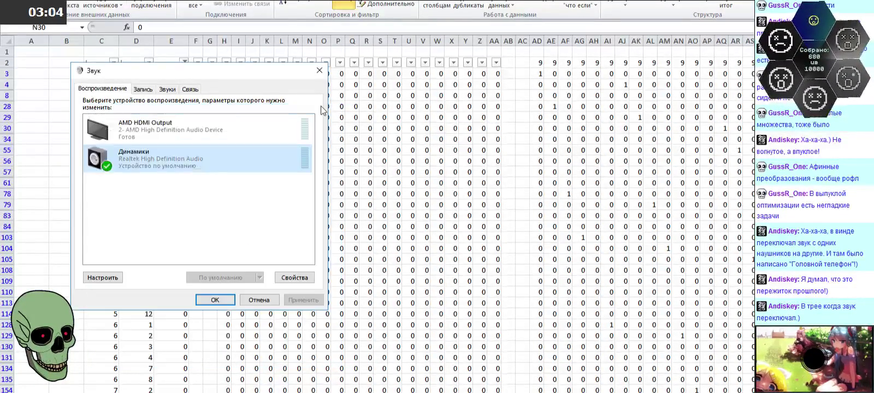
{"action": "left_click", "coordinate": [318, 72]}
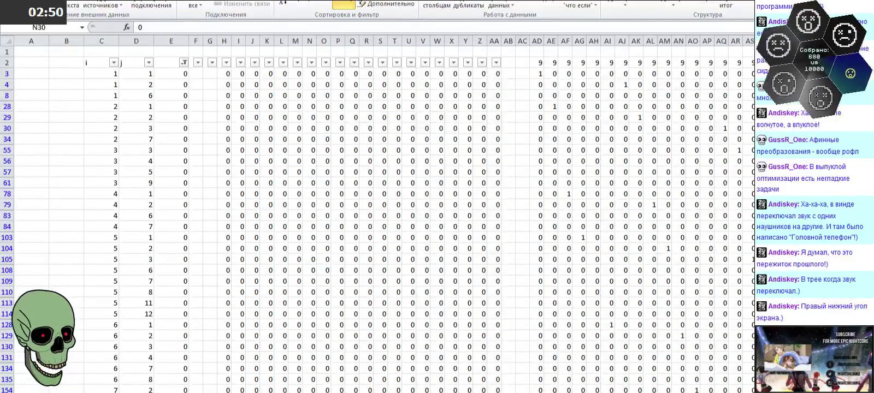
- Open the Volume Mixer from the speaker tray icon's menu
{"action": "right_click", "coordinate": [727, 392]}
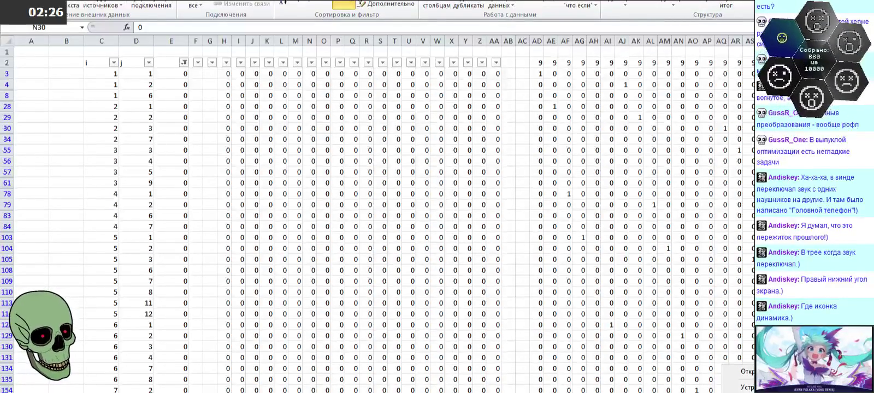
{"action": "left_click", "coordinate": [746, 371]}
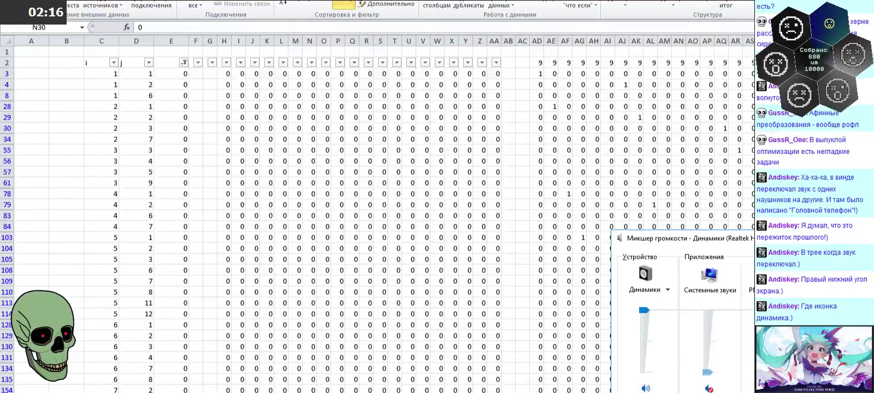
- Open the Звуки sound scheme from the tray icon, scroll the events list, then close the Sound window
{"action": "right_click", "coordinate": [727, 391]}
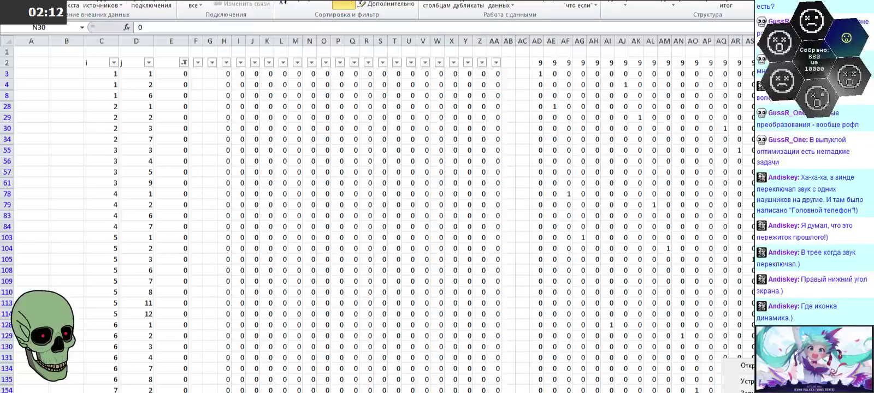
{"action": "left_click", "coordinate": [744, 391]}
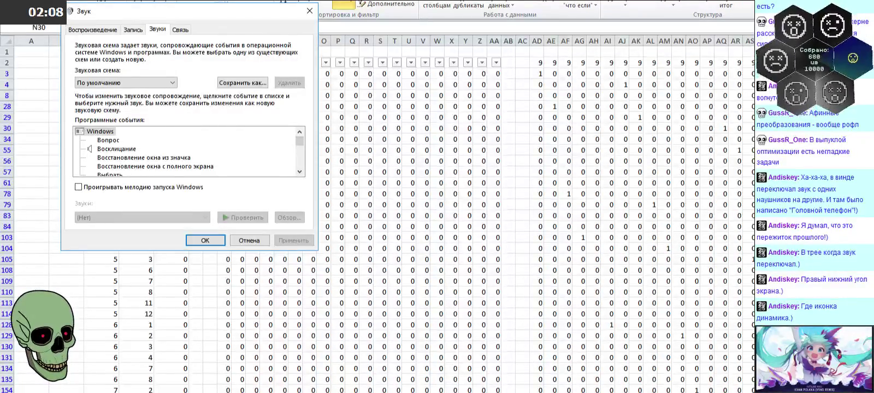
{"action": "mouse_move", "coordinate": [302, 138]}
{"action": "left_mouse_down"}
{"action": "mouse_move", "coordinate": [306, 157]}
{"action": "mouse_move", "coordinate": [305, 134]}
{"action": "left_mouse_up"}
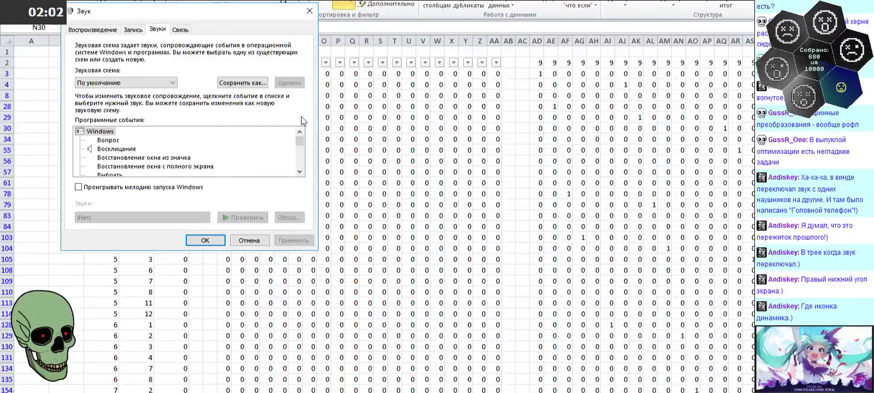
{"action": "left_click", "coordinate": [309, 10]}
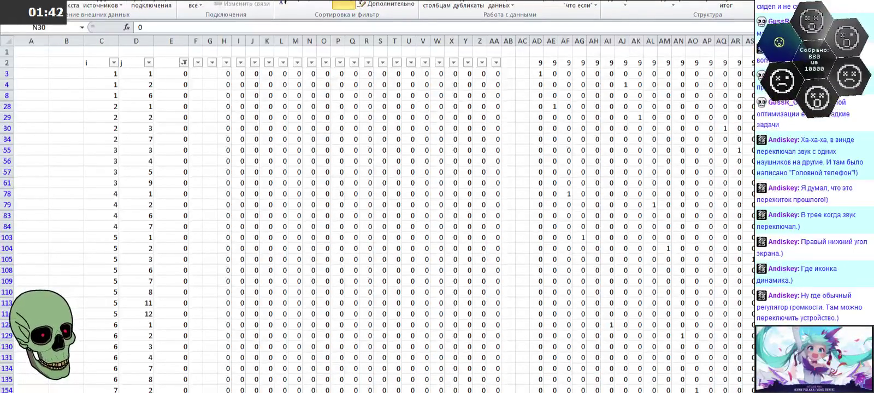
{"action": "right_click", "coordinate": [727, 391]}
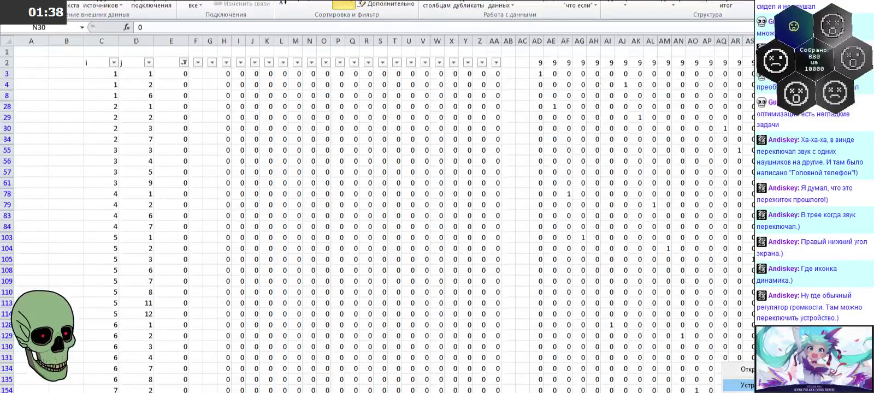
{"action": "left_click", "coordinate": [739, 385]}
{"action": "left_click_drag", "start_coordinate": [161, 30], "coordinate": [193, 89]}
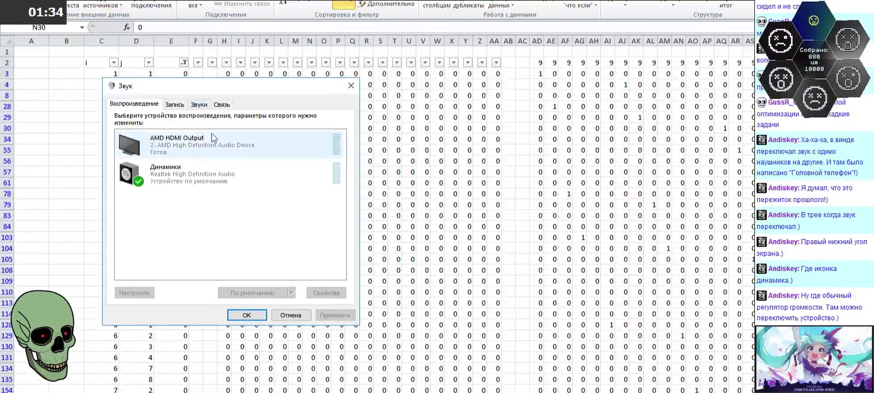
{"action": "right_click", "coordinate": [208, 154]}
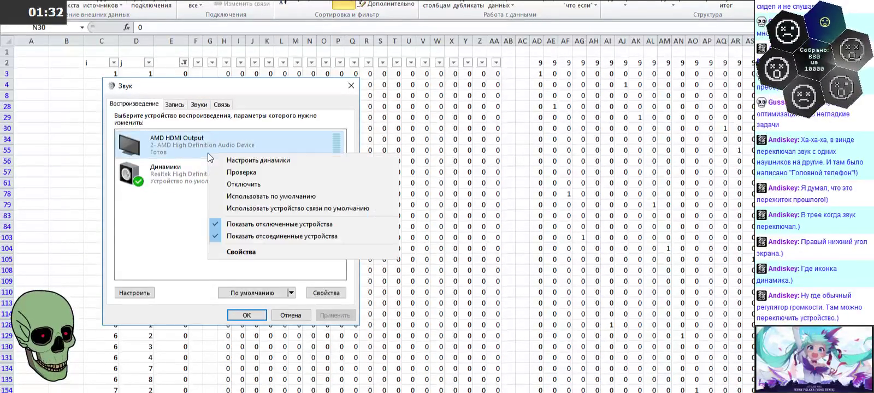
{"action": "right_click", "coordinate": [188, 173]}
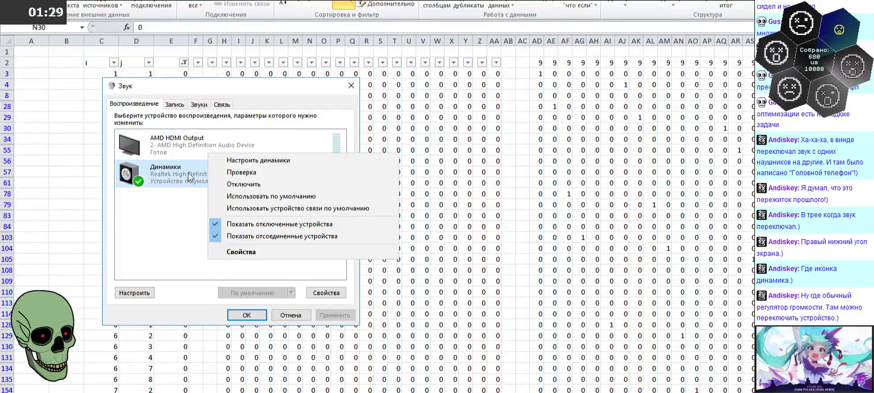
{"action": "left_click", "coordinate": [183, 201]}
{"action": "right_click", "coordinate": [735, 391]}
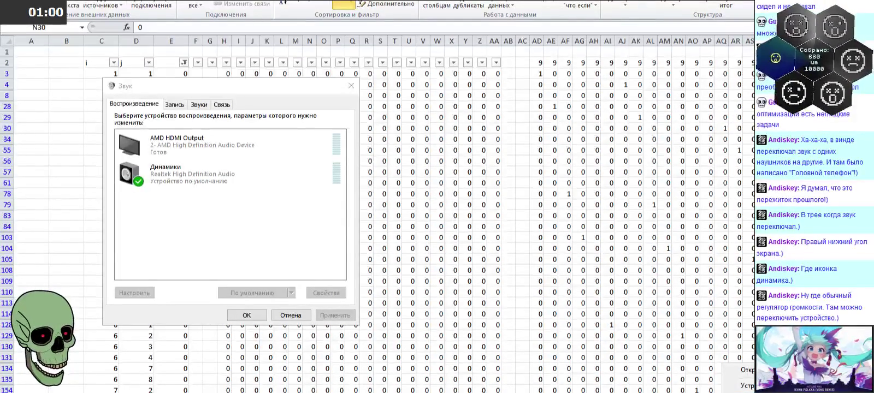
{"action": "left_click", "coordinate": [351, 86]}
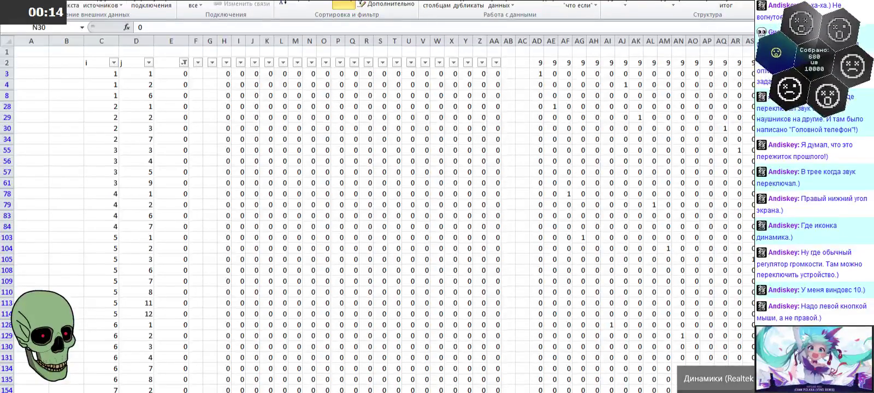
{"action": "left_click", "coordinate": [719, 379]}
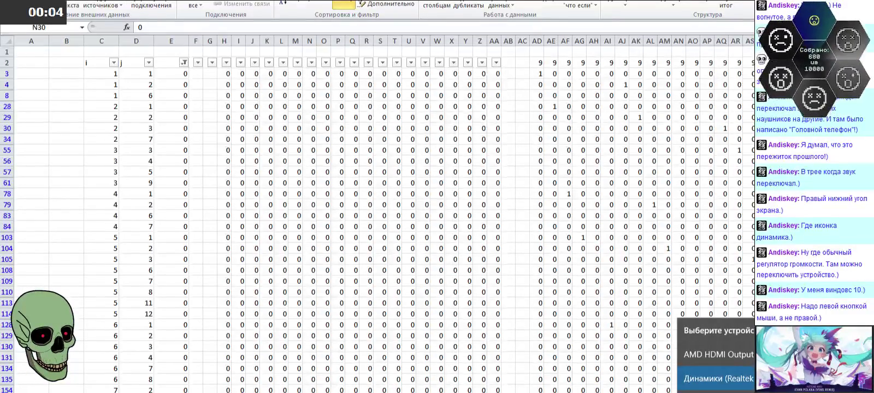
{"action": "key", "text": "Escape"}
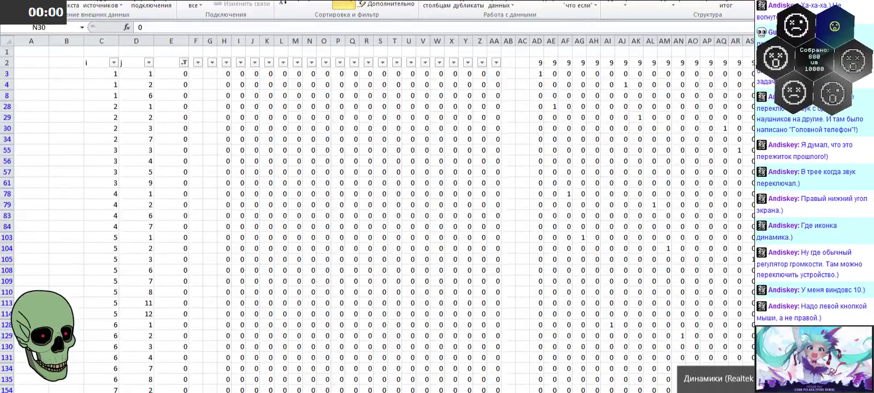
{"action": "left_click", "coordinate": [715, 391]}
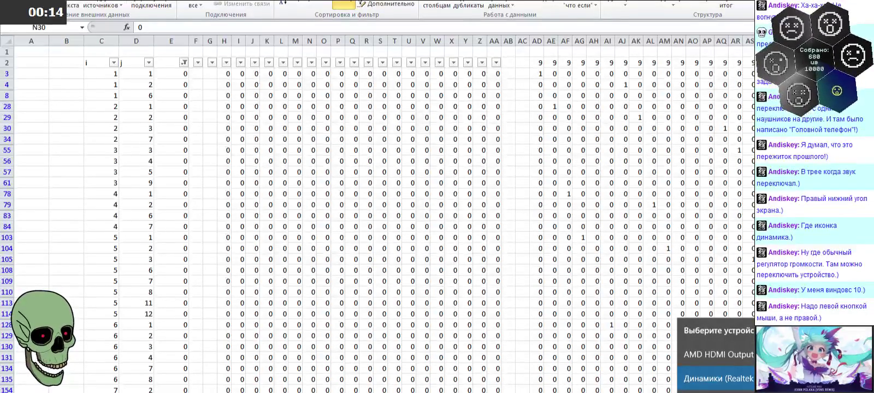
{"action": "key", "text": "Escape"}
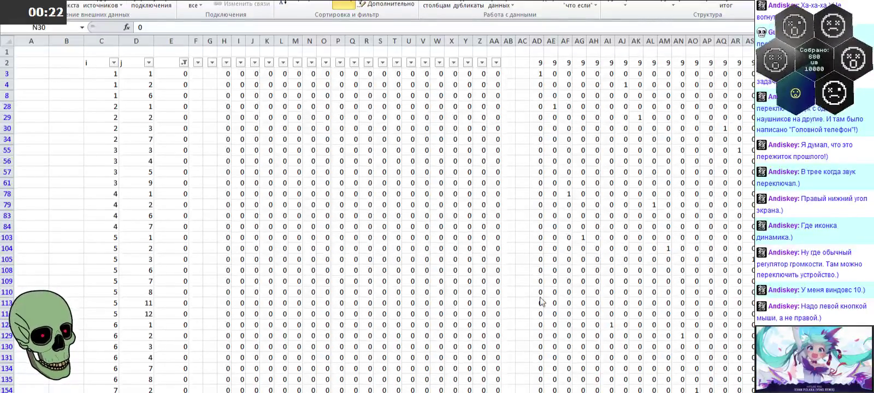
{"action": "key", "text": "alt+Tab"}
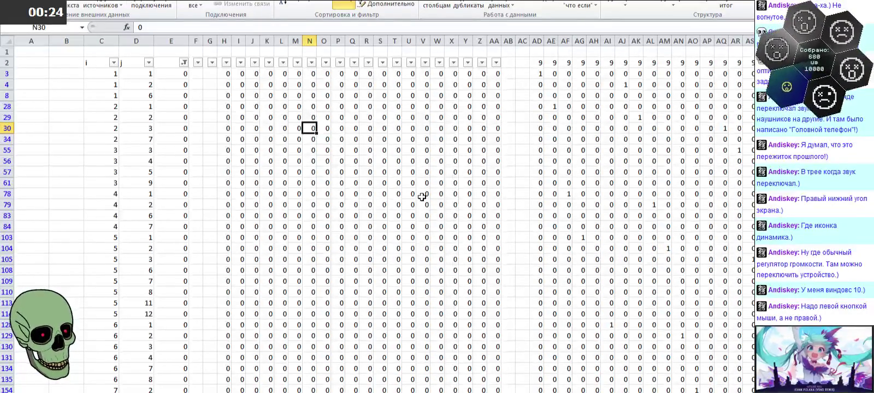
{"action": "left_click", "coordinate": [394, 392]}
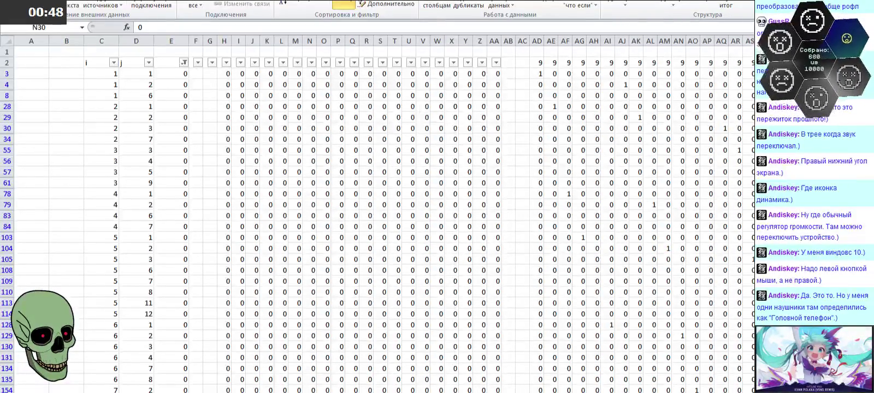
{"action": "left_click", "coordinate": [228, 74]}
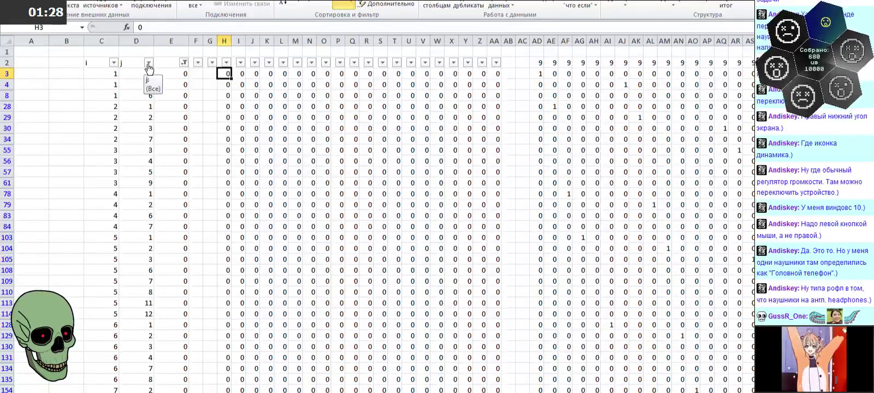
- Clear the column i filter and tick i values 1 through 8
{"action": "left_click", "coordinate": [113, 64]}
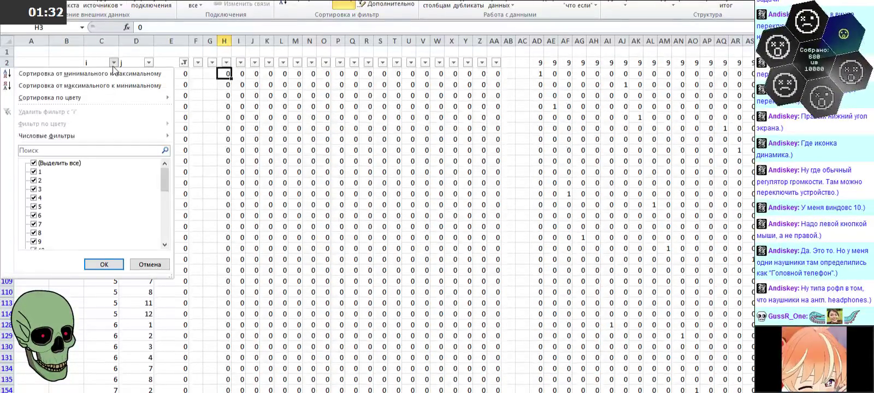
{"action": "left_click", "coordinate": [66, 165]}
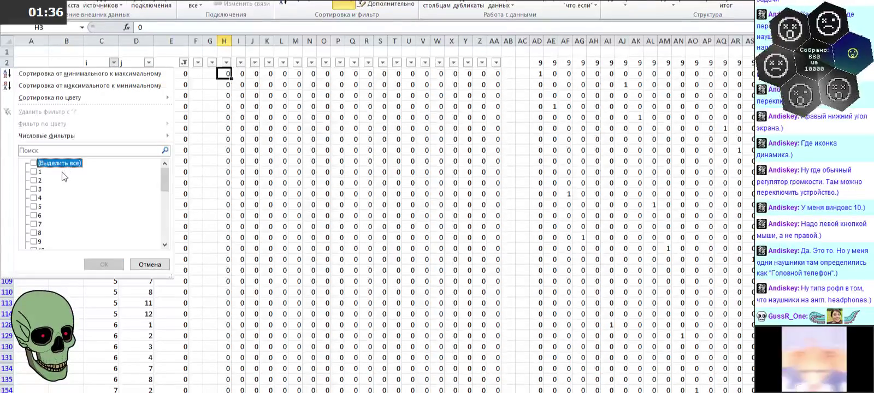
{"action": "left_click", "coordinate": [35, 172]}
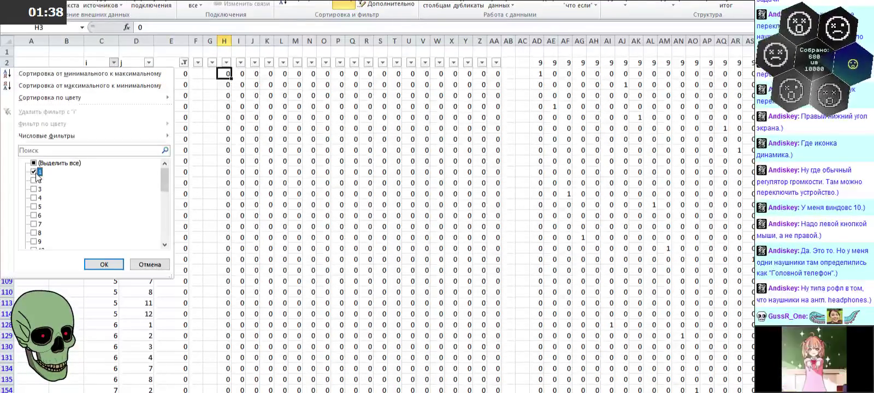
{"action": "left_click", "coordinate": [35, 181]}
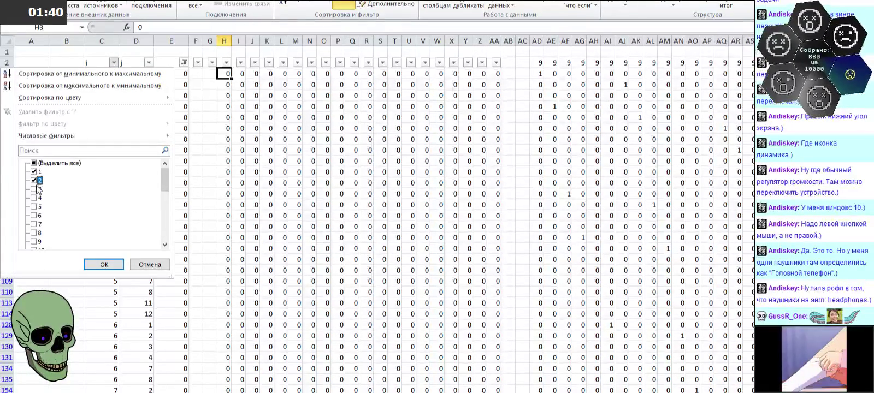
{"action": "left_click", "coordinate": [36, 190]}
{"action": "left_click", "coordinate": [37, 199]}
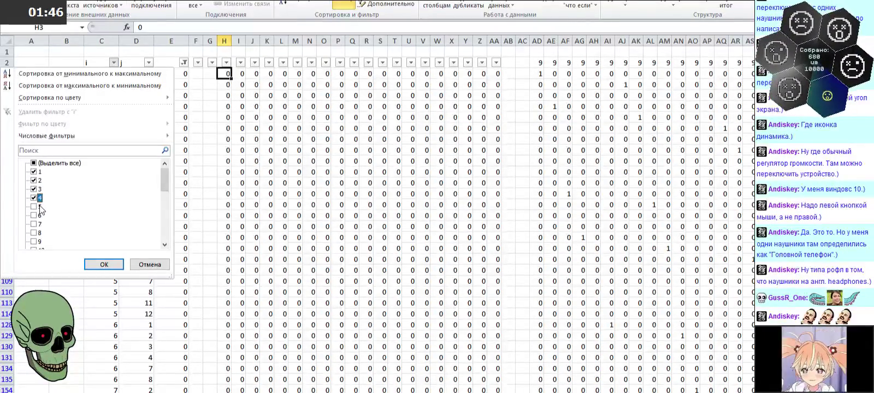
{"action": "left_click", "coordinate": [39, 207]}
{"action": "left_click", "coordinate": [38, 216]}
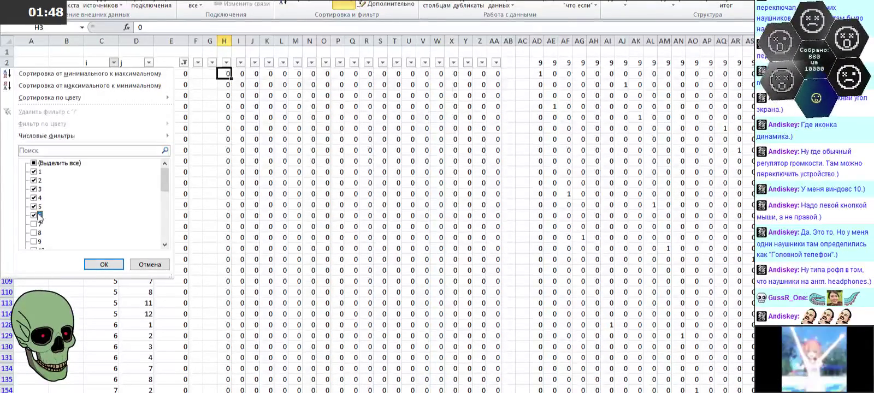
{"action": "left_click", "coordinate": [38, 224]}
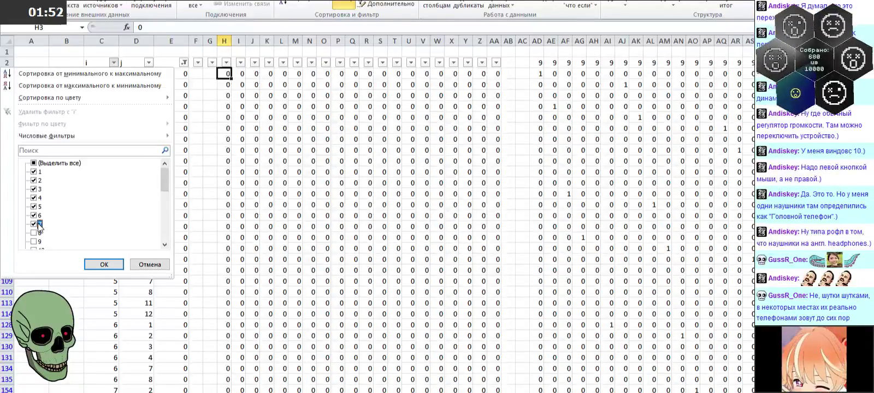
{"action": "left_click", "coordinate": [38, 232]}
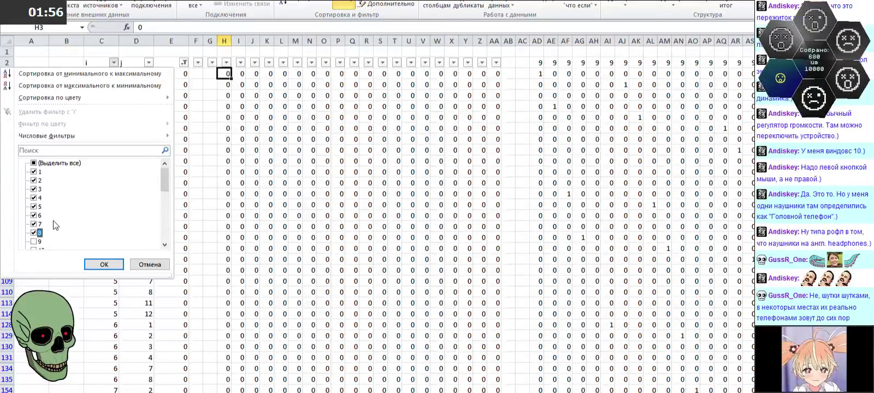
- Also tick i values 9, 12, 13, 15, 16, 17 and 23, and apply the filter
{"action": "scroll", "coordinate": [56, 225], "scroll_direction": "down", "scroll_amount": 1}
{"action": "left_click", "coordinate": [39, 215]}
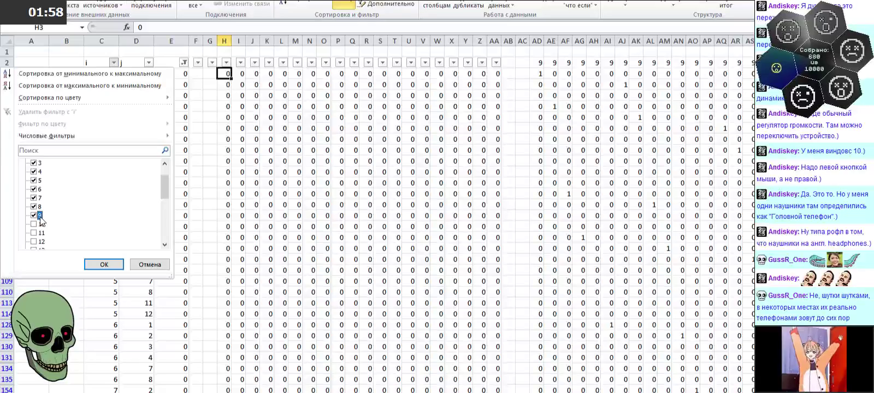
{"action": "scroll", "coordinate": [41, 220], "scroll_direction": "down", "scroll_amount": 1}
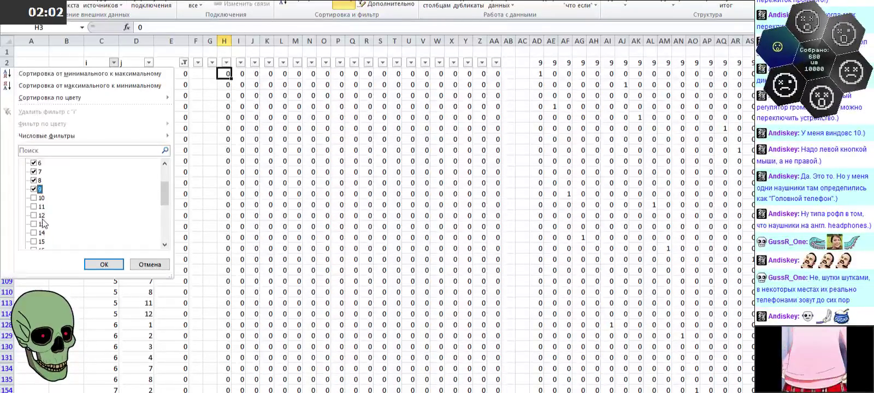
{"action": "left_click", "coordinate": [41, 217]}
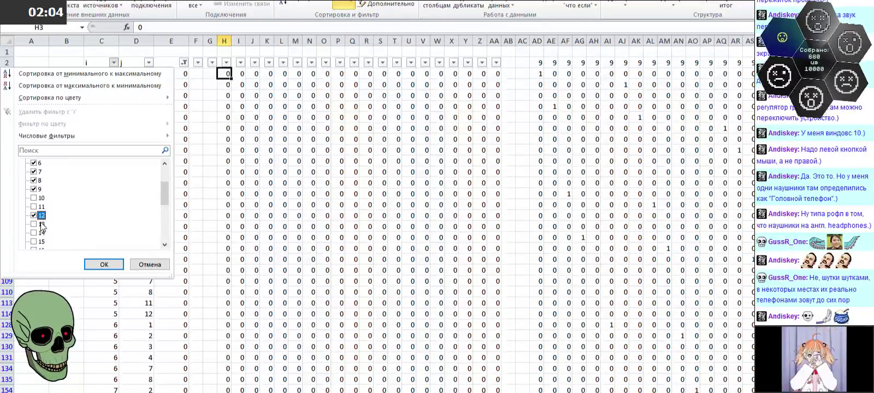
{"action": "left_click", "coordinate": [42, 224]}
{"action": "scroll", "coordinate": [42, 227], "scroll_direction": "down", "scroll_amount": 1}
{"action": "left_click", "coordinate": [42, 233]}
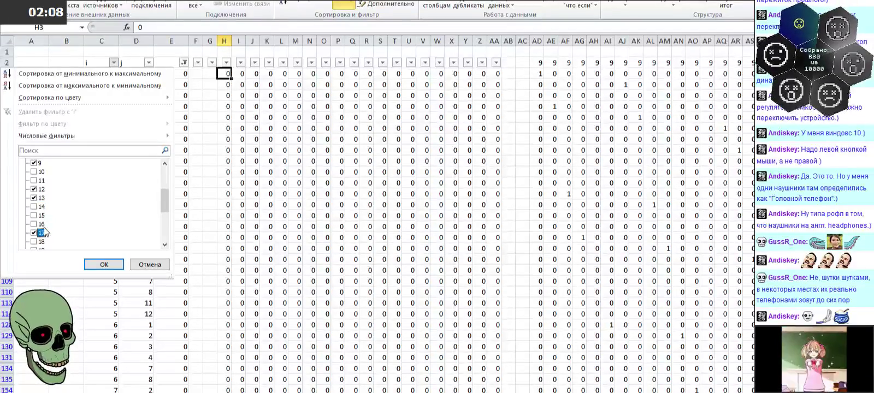
{"action": "left_click", "coordinate": [43, 215]}
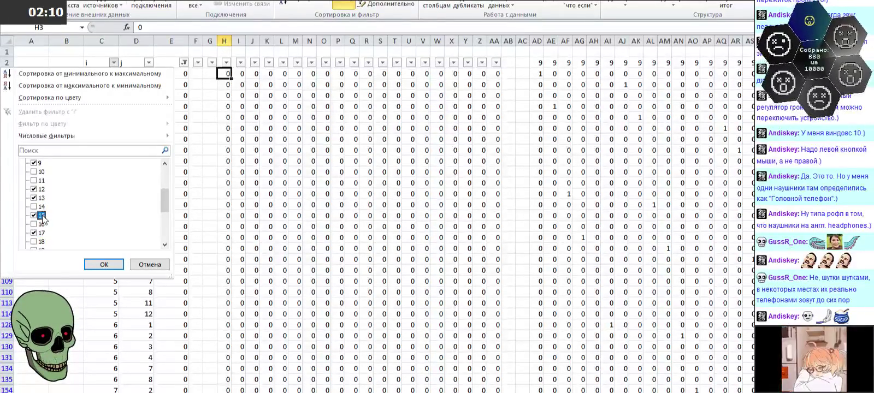
{"action": "left_click", "coordinate": [43, 224]}
{"action": "scroll", "coordinate": [44, 229], "scroll_direction": "down", "scroll_amount": 2}
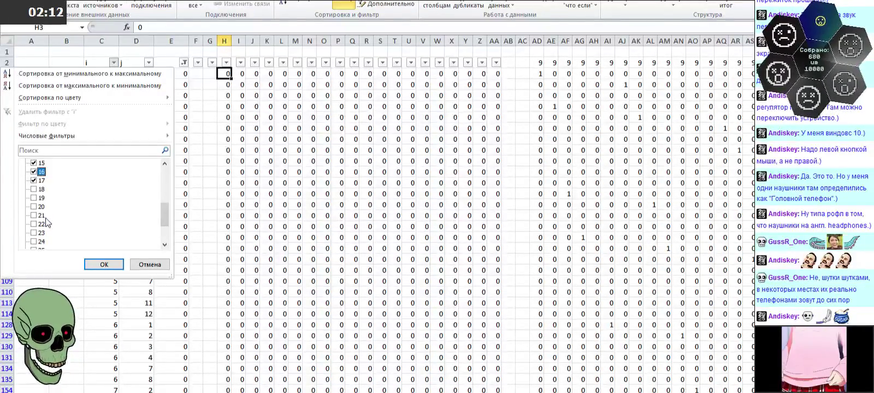
{"action": "left_click", "coordinate": [44, 233]}
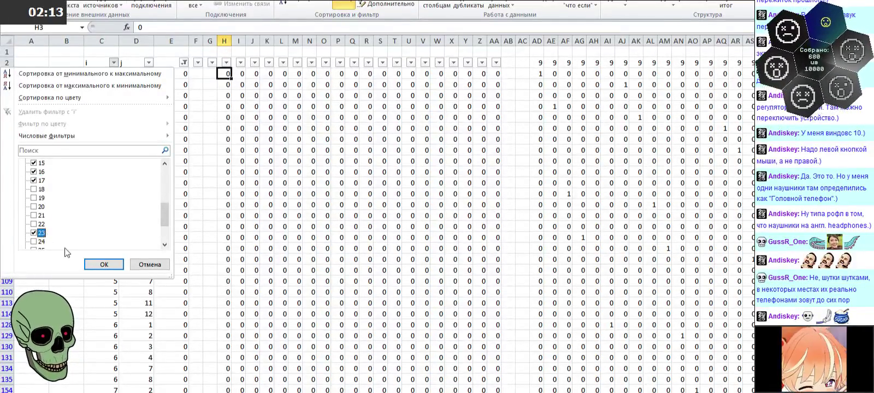
{"action": "left_click", "coordinate": [103, 265]}
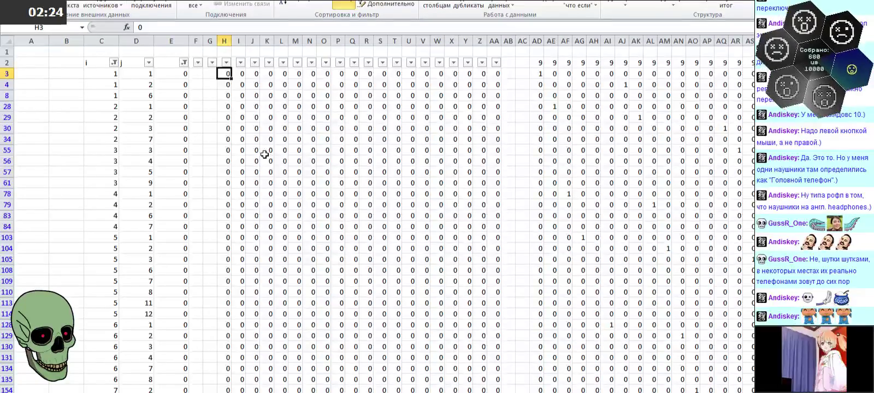
- Clear the column j filter and tick j values 1 through 7
{"action": "left_click", "coordinate": [148, 63]}
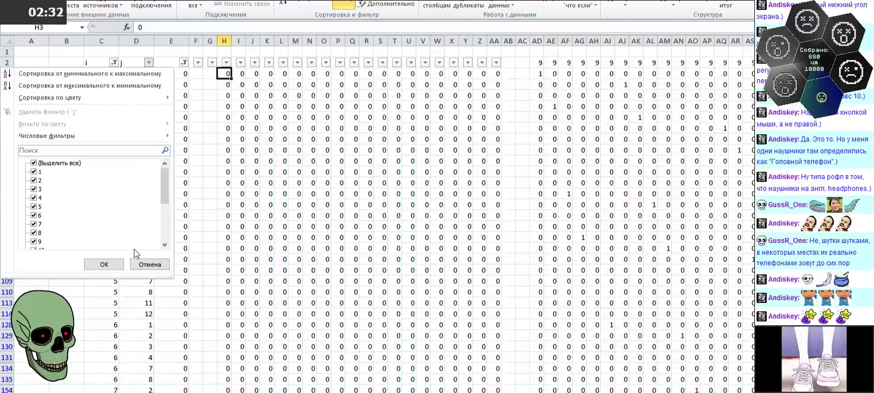
{"action": "left_click", "coordinate": [149, 265]}
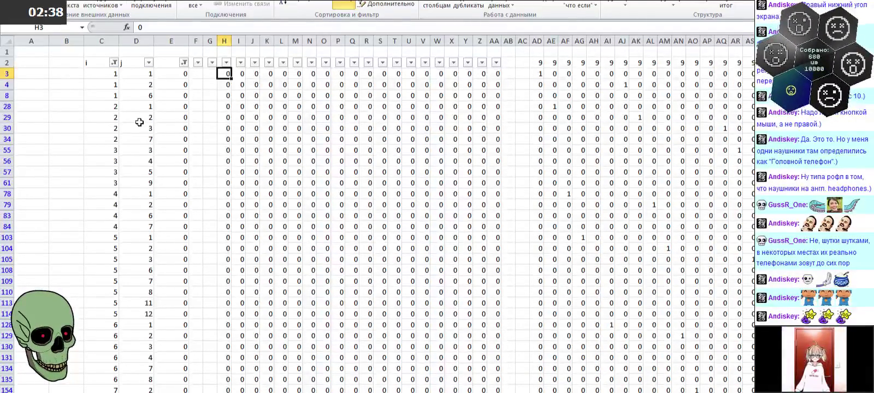
{"action": "left_click", "coordinate": [149, 62]}
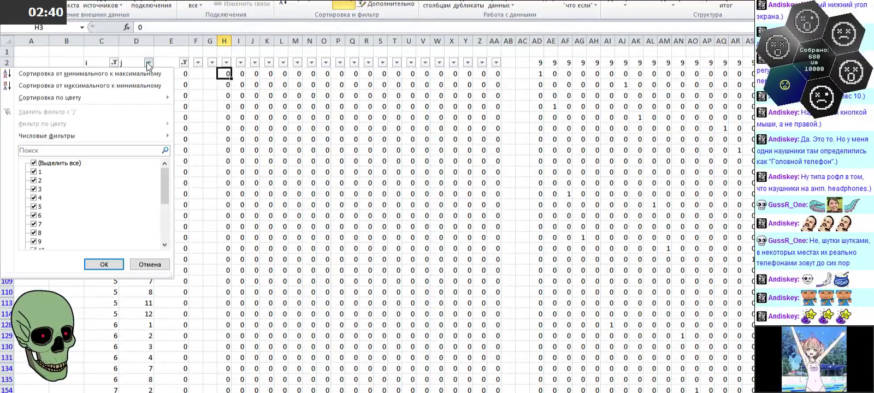
{"action": "left_click", "coordinate": [55, 165]}
{"action": "left_click", "coordinate": [34, 171]}
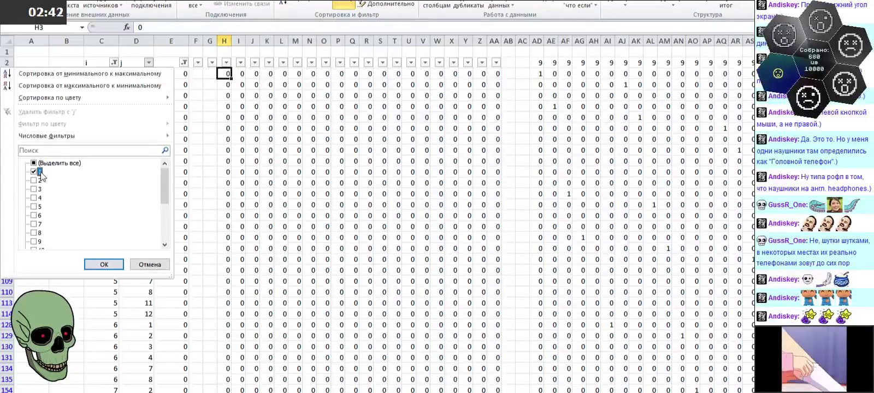
{"action": "left_click", "coordinate": [34, 189]}
{"action": "left_click", "coordinate": [36, 207]}
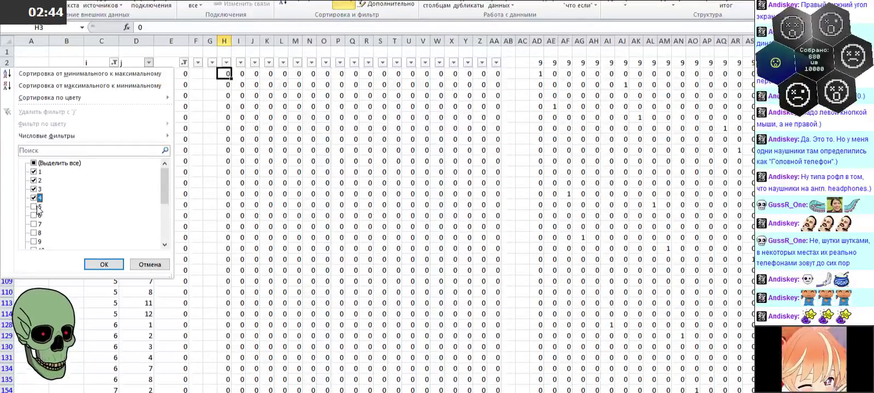
{"action": "scroll", "coordinate": [37, 207], "scroll_direction": "down", "scroll_amount": 1}
{"action": "left_click", "coordinate": [34, 207]}
- Also tick j values 8, 9, 11, 12, 13, 16, 17 and 21, and apply the filter
{"action": "scroll", "coordinate": [37, 207], "scroll_direction": "down", "scroll_amount": 1}
{"action": "scroll", "coordinate": [37, 207], "scroll_direction": "down", "scroll_amount": 1}
{"action": "left_click", "coordinate": [34, 206]}
{"action": "left_click", "coordinate": [42, 216]}
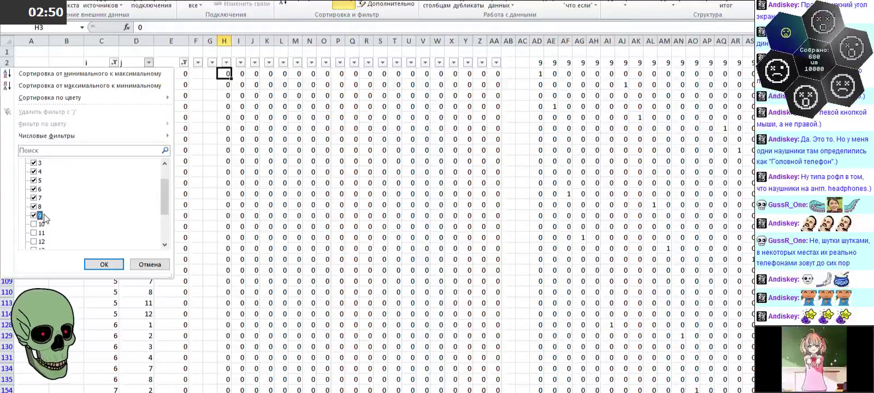
{"action": "scroll", "coordinate": [45, 219], "scroll_direction": "down", "scroll_amount": 1}
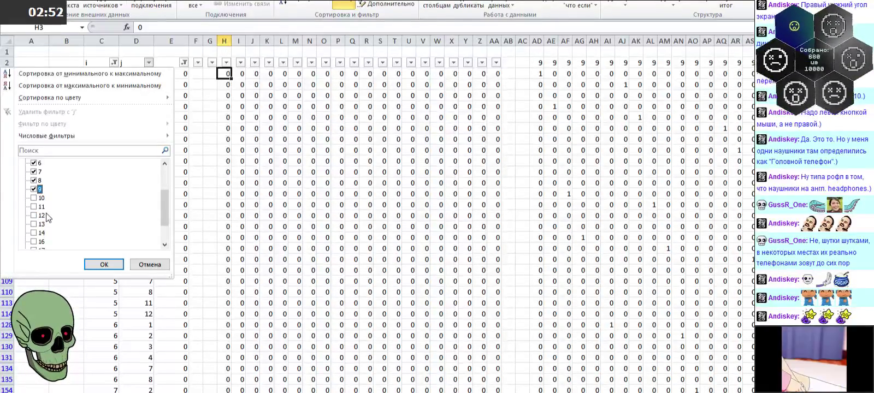
{"action": "left_click", "coordinate": [42, 207]}
{"action": "left_click", "coordinate": [41, 216]}
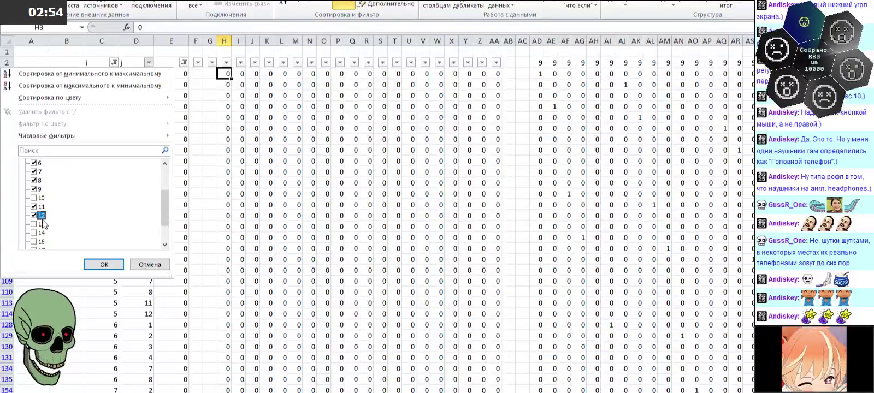
{"action": "scroll", "coordinate": [49, 224], "scroll_direction": "down", "scroll_amount": 1}
{"action": "scroll", "coordinate": [64, 216], "scroll_direction": "down", "scroll_amount": 1}
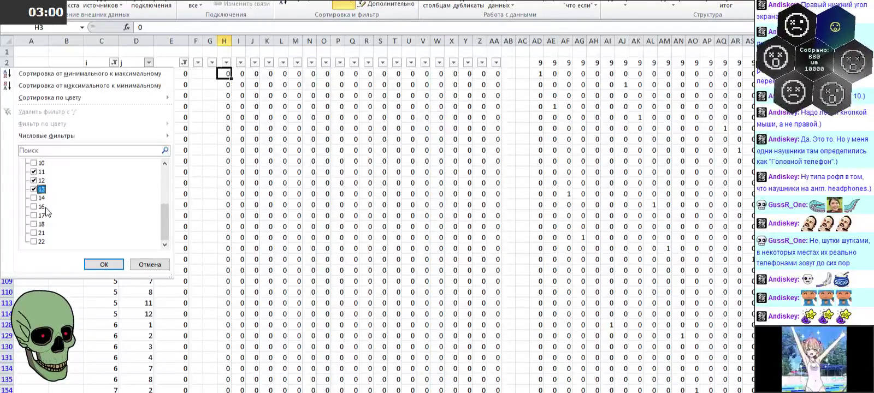
{"action": "left_click", "coordinate": [42, 207]}
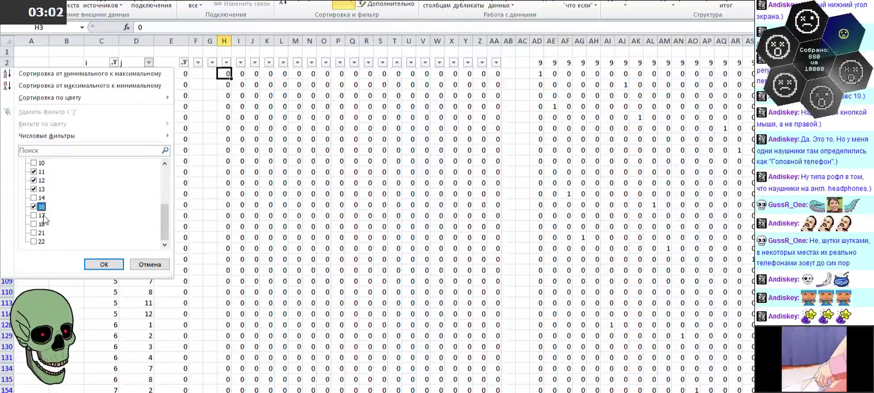
{"action": "left_click", "coordinate": [42, 216]}
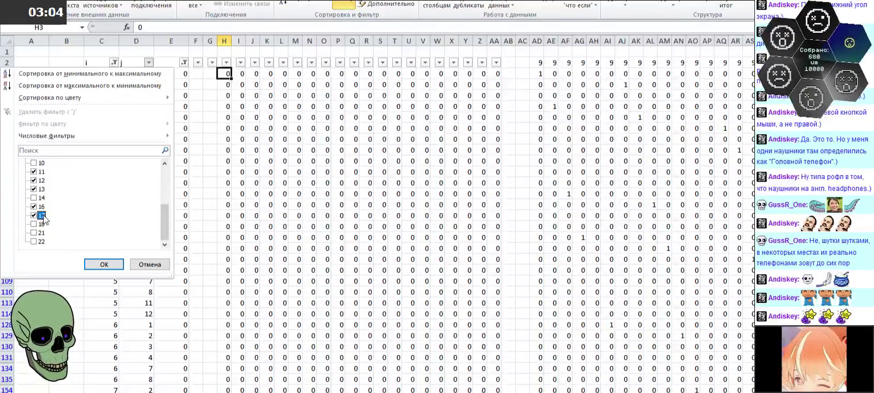
{"action": "left_click", "coordinate": [41, 233]}
{"action": "left_click", "coordinate": [104, 265]}
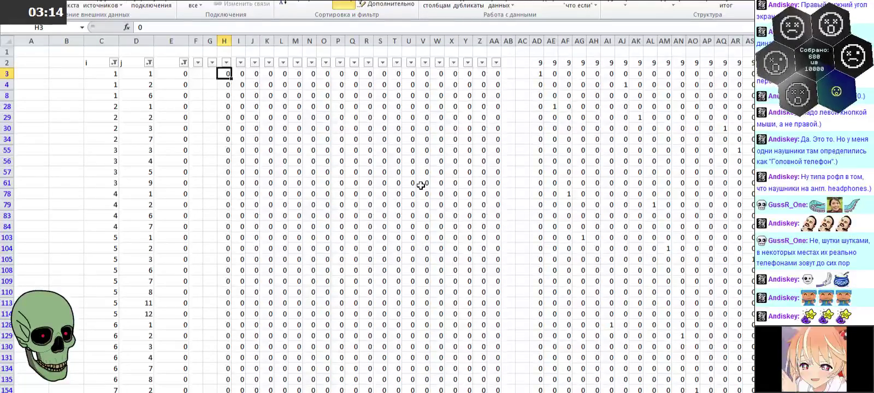
- Enter 1 in column H down the visible filtered rows, starting at H3
{"action": "type", "text": "1"}
{"action": "key", "text": "Return"}
{"action": "type", "text": "1 1 1 1 1 1 1 "}
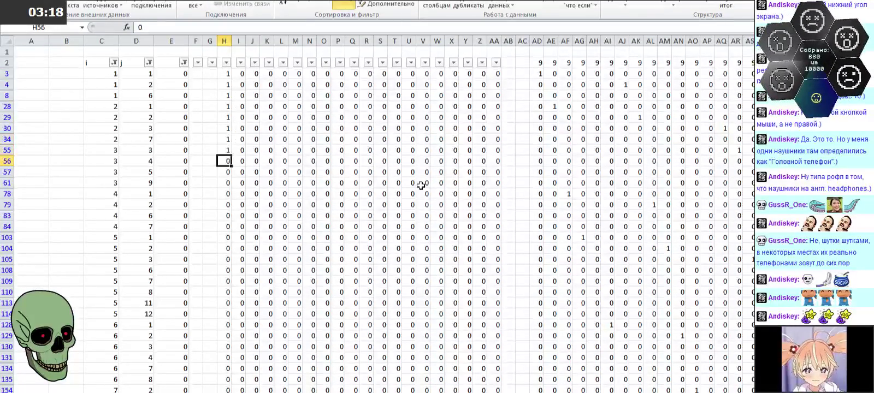
{"action": "type", "text": "1 1 1 1"}
{"action": "key", "text": "Return"}
{"action": "type", "text": "1 1 1 1 1 1 1 1 1 "}
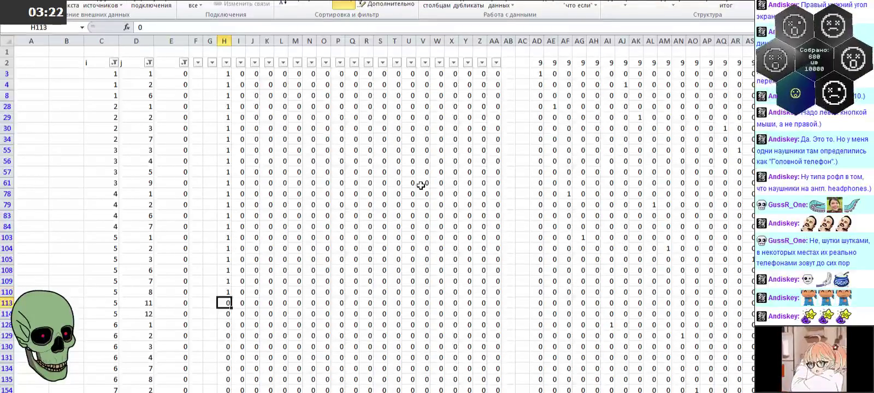
{"action": "type", "text": "1 1 1 1"}
{"action": "key", "text": "Return"}
{"action": "type", "text": "1 1 1 1 1 1"}
{"action": "key", "text": "Return"}
{"action": "type", "text": "1 1 1 1 1 1 1 1 1 1 1 1 1 1 1 1 1"}
{"action": "key", "text": "Return"}
- Continue entering 1s down to H573, then select the column H values to check them
{"action": "type", "text": "1 1 1 1 1 1 1 1 1 1 1 1 1 1 1 1"}
{"action": "key", "text": "Return"}
{"action": "type", "text": "1 1 1 1 1"}
{"action": "key", "text": "Return"}
{"action": "type", "text": "1 1 1 1 1 1 1 1 1"}
{"action": "key", "text": "Return"}
{"action": "type", "text": "1 1 1 1 1"}
{"action": "key", "text": "Return"}
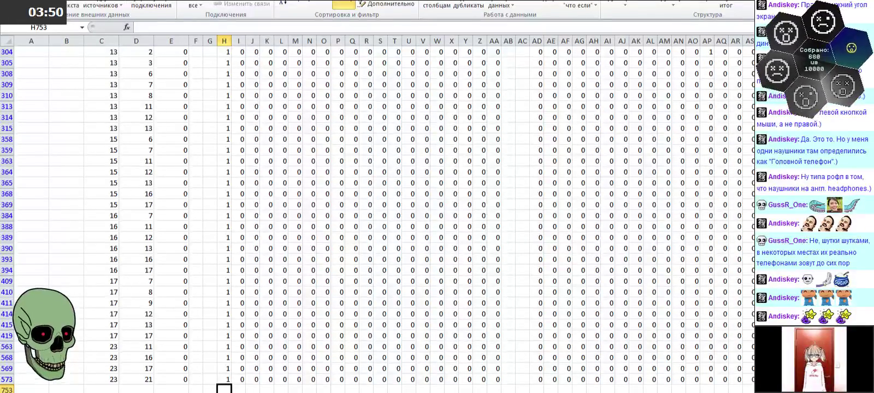
{"action": "mouse_move", "coordinate": [222, 381]}
{"action": "left_mouse_down"}
{"action": "mouse_move", "coordinate": [220, 6]}
{"action": "mouse_move", "coordinate": [227, 70]}
{"action": "left_mouse_up"}
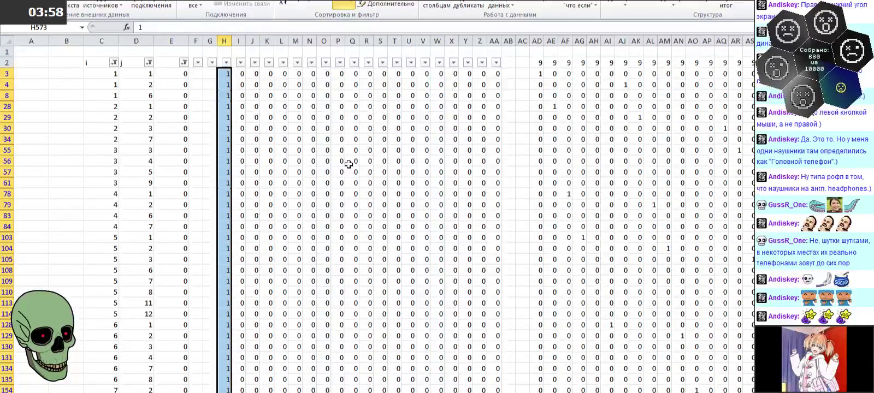
{"action": "left_click", "coordinate": [348, 163]}
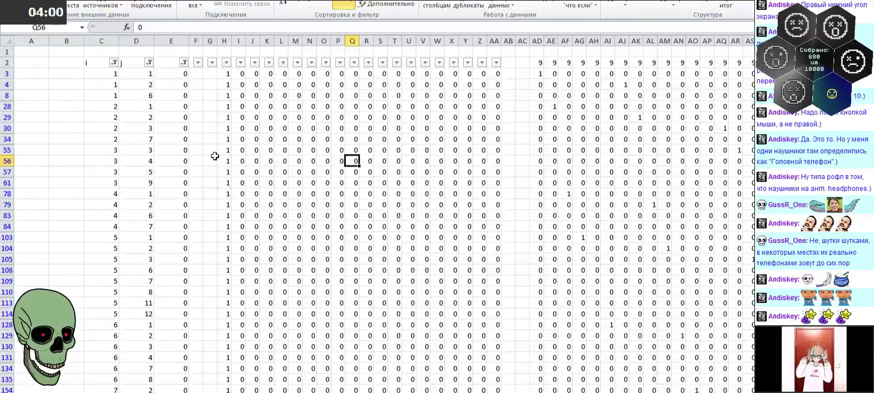
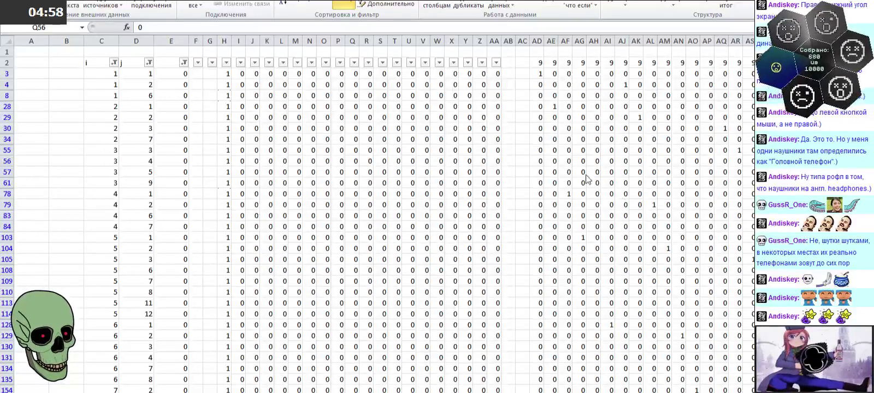
- Filter column j to show only rows with j equal to 5, 9, 13, 17 or 21
{"action": "left_click", "coordinate": [149, 62]}
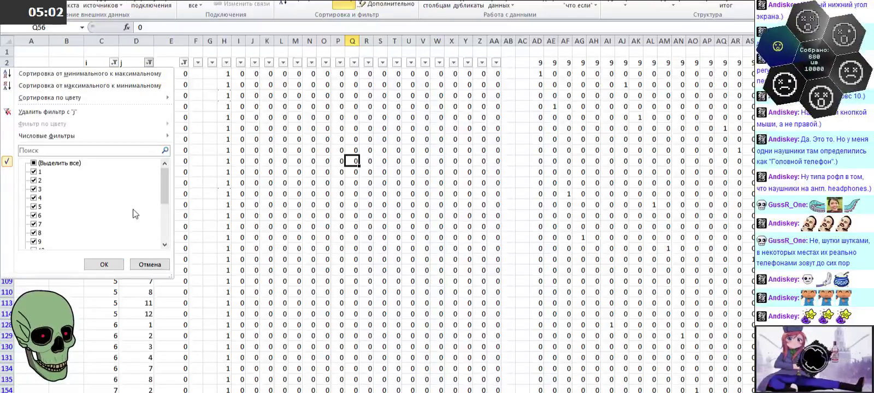
{"action": "left_click", "coordinate": [60, 165]}
{"action": "left_click", "coordinate": [35, 207]}
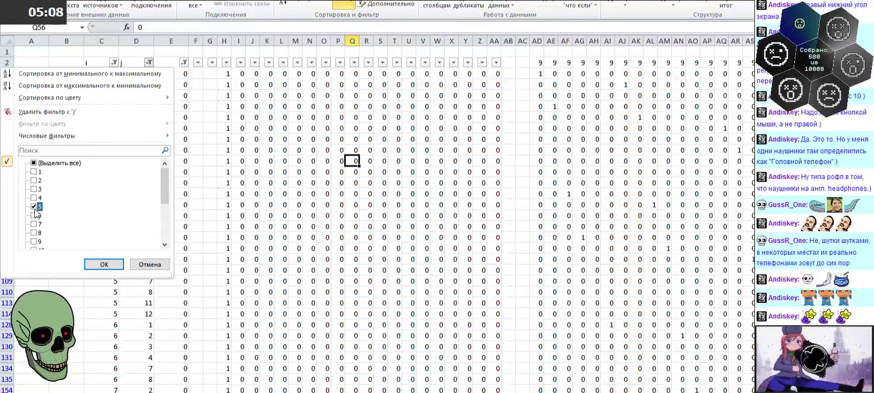
{"action": "scroll", "coordinate": [36, 213], "scroll_direction": "down", "scroll_amount": 2}
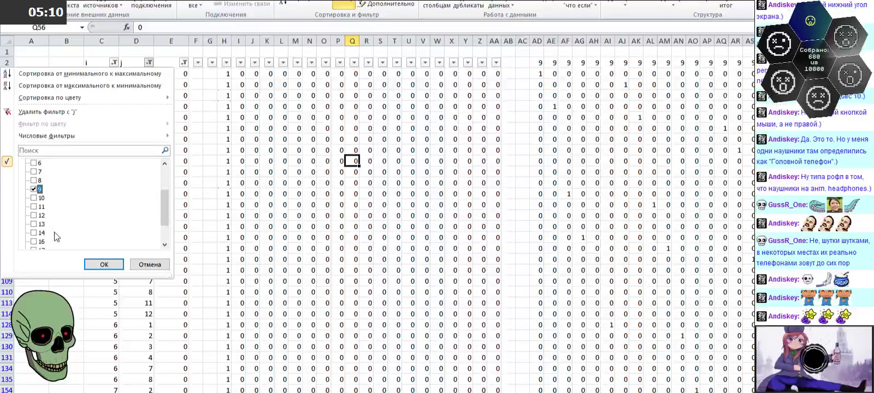
{"action": "left_click", "coordinate": [42, 224]}
{"action": "scroll", "coordinate": [76, 244], "scroll_direction": "down", "scroll_amount": 1}
{"action": "scroll", "coordinate": [77, 245], "scroll_direction": "down", "scroll_amount": 1}
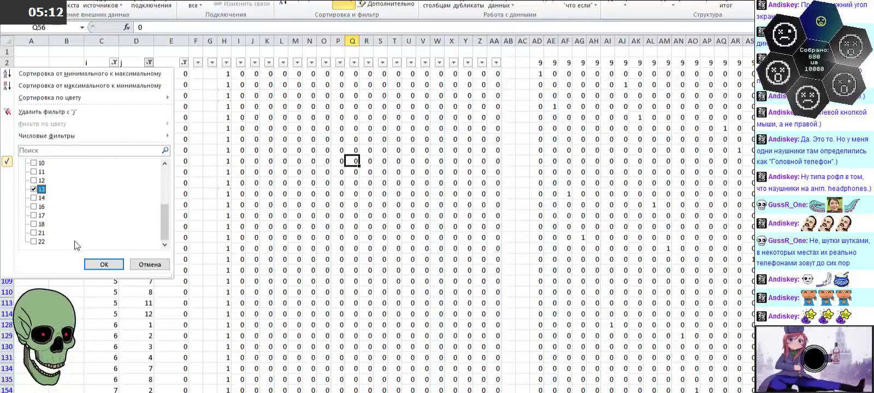
{"action": "left_click", "coordinate": [34, 215]}
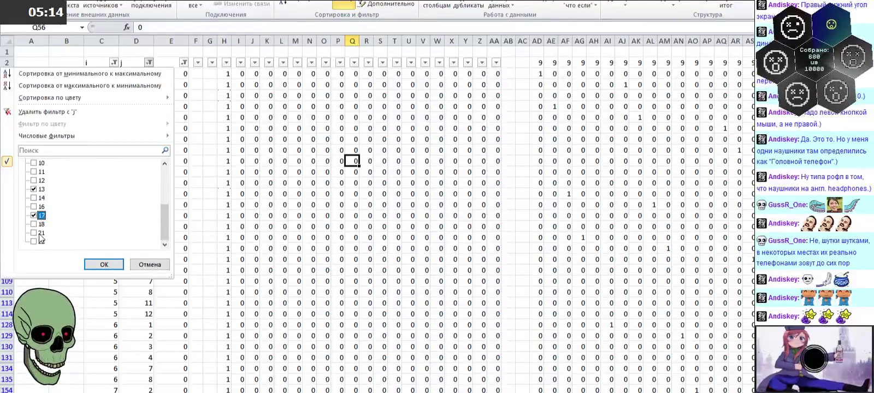
{"action": "left_click", "coordinate": [109, 265]}
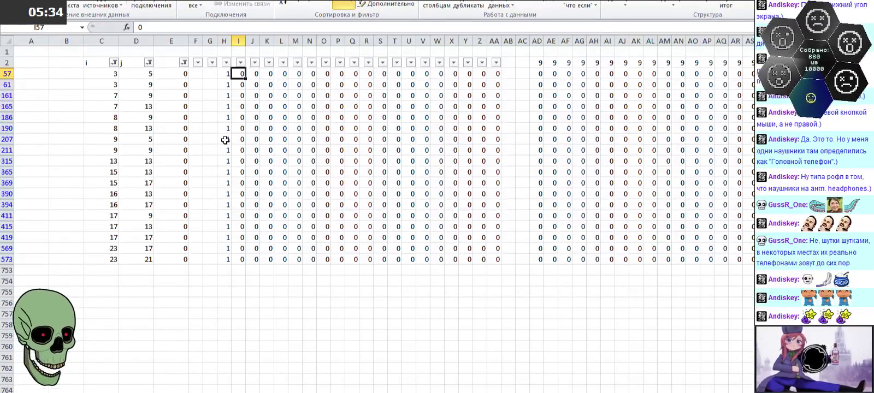
- Start a diagonal of 1s at I57, one cell right and one visible row down each time
{"action": "type", "text": "1"}
{"action": "key", "text": "Down"}
{"action": "key", "text": "Right"}
{"action": "type", "text": "1"}
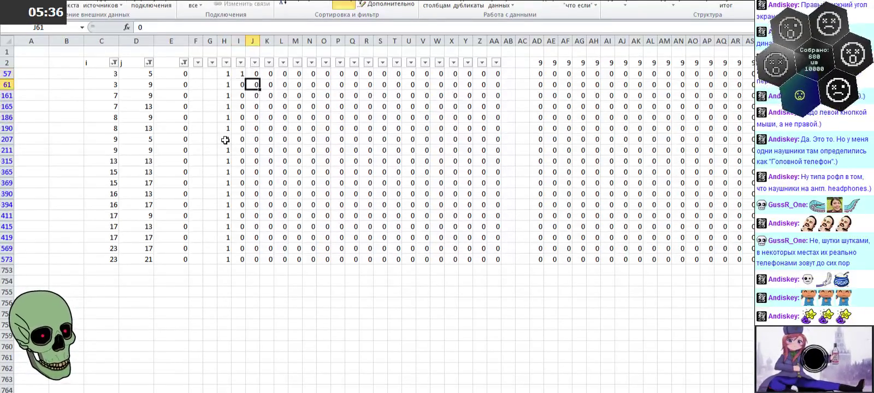
{"action": "key", "text": "Down"}
{"action": "key", "text": "Right"}
{"action": "type", "text": "1"}
{"action": "key", "text": "Down"}
{"action": "key", "text": "Right"}
{"action": "type", "text": "1"}
{"action": "key", "text": "Down"}
{"action": "key", "text": "Right"}
{"action": "key", "text": "Down"}
{"action": "key", "text": "Right"}
{"action": "type", "text": "1"}
{"action": "key", "text": "Down"}
{"action": "key", "text": "Right"}
{"action": "type", "text": "1"}
{"action": "key", "text": "Down"}
{"action": "key", "text": "Right"}
{"action": "type", "text": "1"}
{"action": "key", "text": "Down"}
{"action": "key", "text": "Right"}
{"action": "type", "text": "1"}
{"action": "key", "text": "Down"}
- Continue the diagonal of 1s down to Z573 and select the block I57:Z573
{"action": "key", "text": "Right"}
{"action": "key", "text": "Down"}
{"action": "key", "text": "Right"}
{"action": "type", "text": "1"}
{"action": "key", "text": "Down"}
{"action": "key", "text": "Right"}
{"action": "type", "text": "1"}
{"action": "key", "text": "Down"}
{"action": "key", "text": "Right"}
{"action": "type", "text": "1"}
{"action": "key", "text": "Down"}
{"action": "key", "text": "Right"}
{"action": "type", "text": "1"}
{"action": "key", "text": "Down"}
{"action": "key", "text": "Right"}
{"action": "type", "text": "1"}
{"action": "key", "text": "Down"}
{"action": "key", "text": "Right"}
{"action": "type", "text": "1"}
{"action": "key", "text": "Down"}
{"action": "key", "text": "Right"}
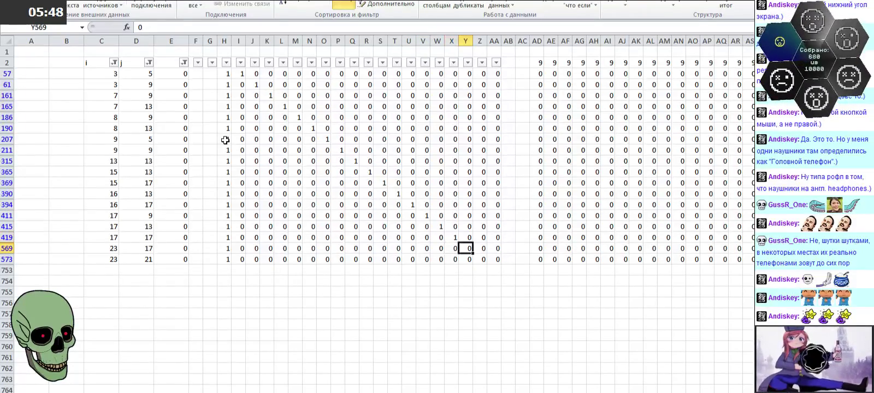
{"action": "key", "text": "Down"}
{"action": "key", "text": "Right"}
{"action": "type", "text": "1"}
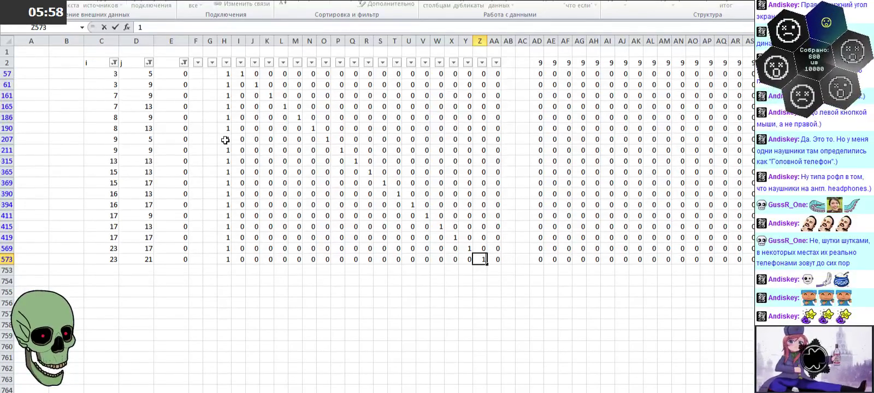
{"action": "left_click_drag", "start_coordinate": [242, 74], "coordinate": [485, 259]}
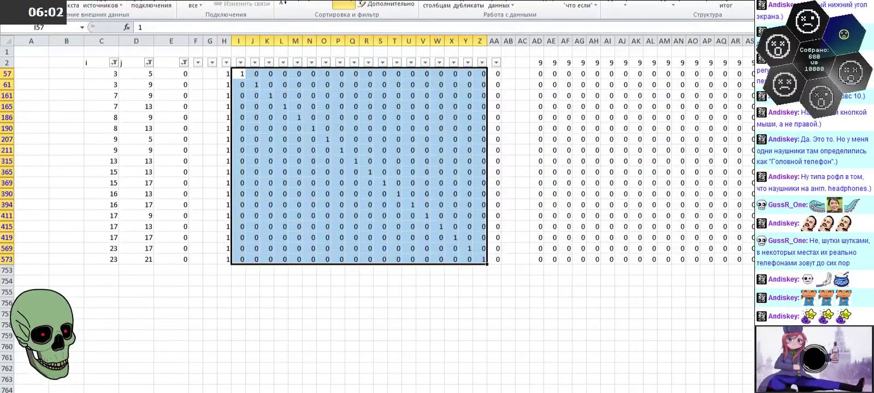
{"action": "key", "text": "alt+Tab"}
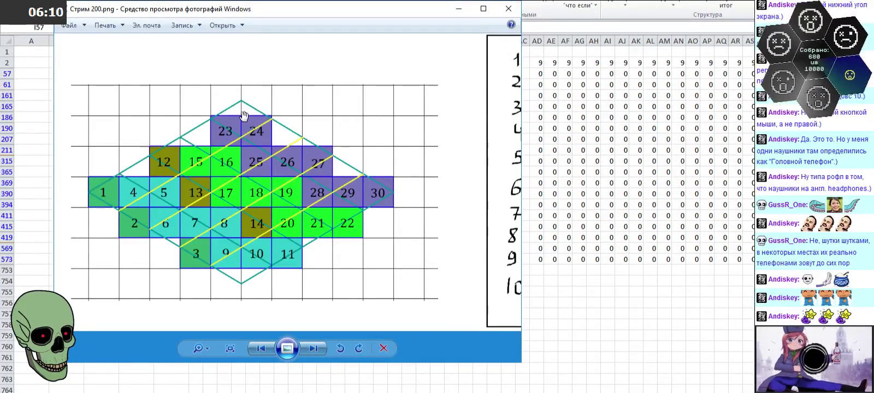
- Zoom into the grid picture and centre the close-up on cells 23 and 24
{"action": "scroll", "coordinate": [201, 109], "scroll_direction": "up", "scroll_amount": 2}
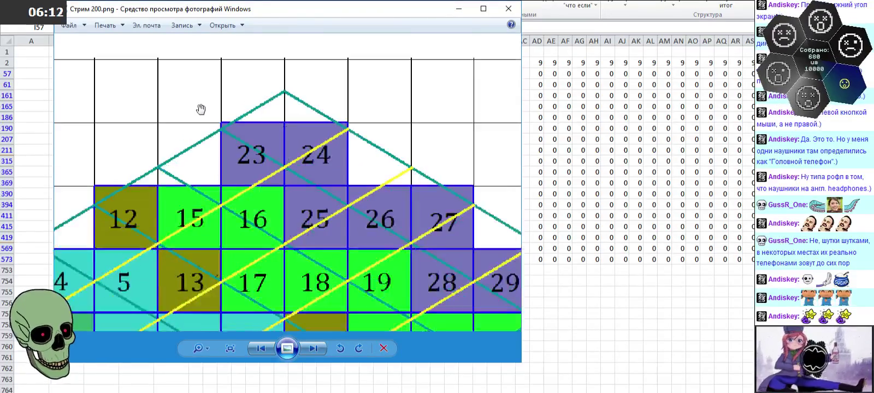
{"action": "scroll", "coordinate": [201, 110], "scroll_direction": "up", "scroll_amount": 1}
{"action": "left_click_drag", "start_coordinate": [302, 172], "coordinate": [317, 147]}
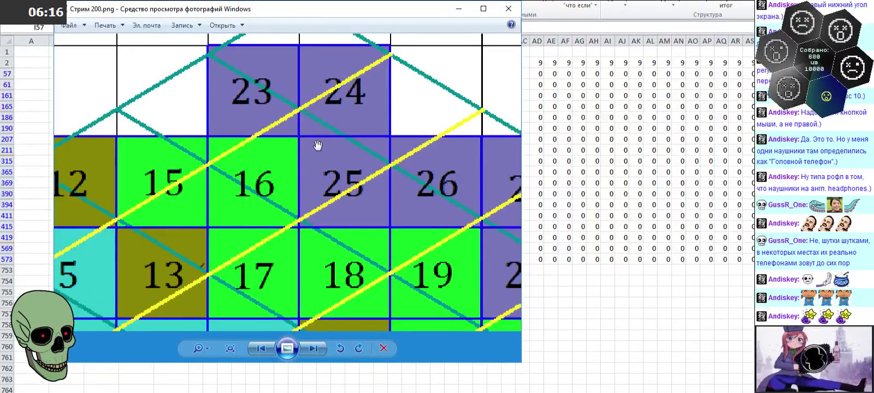
{"action": "mouse_move", "coordinate": [310, 194]}
{"action": "left_mouse_down"}
{"action": "mouse_move", "coordinate": [304, 149]}
{"action": "mouse_move", "coordinate": [302, 178]}
{"action": "left_mouse_up"}
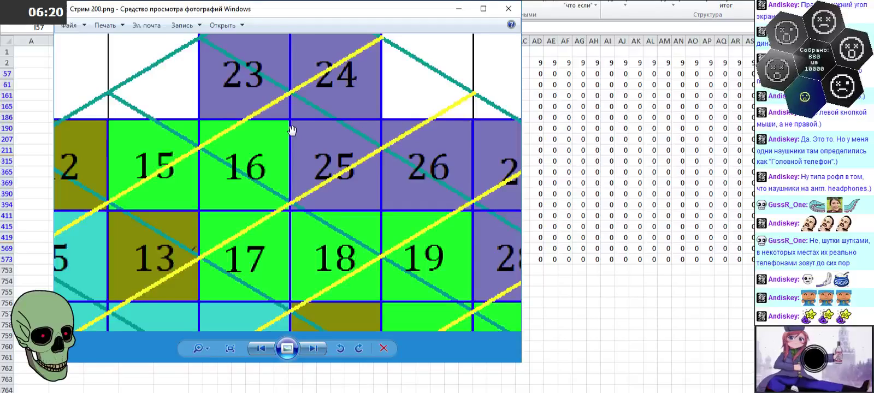
{"action": "left_click_drag", "start_coordinate": [283, 130], "coordinate": [286, 193]}
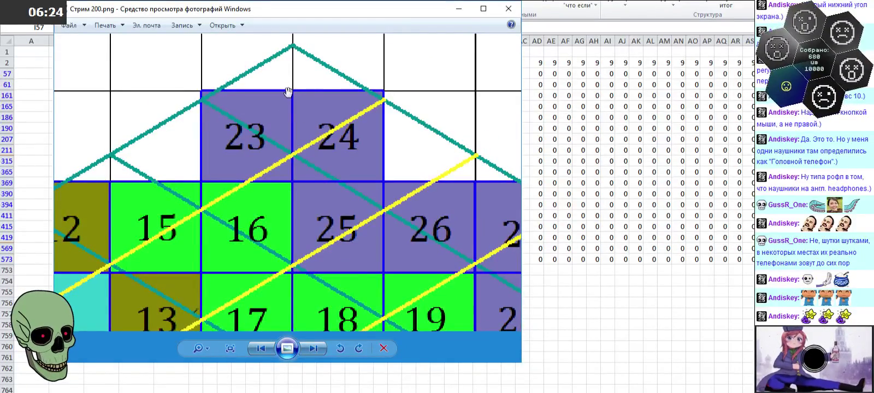
{"action": "mouse_move", "coordinate": [288, 225]}
{"action": "left_mouse_down"}
{"action": "mouse_move", "coordinate": [318, 225]}
{"action": "mouse_move", "coordinate": [322, 209]}
{"action": "mouse_move", "coordinate": [268, 253]}
{"action": "left_mouse_up"}
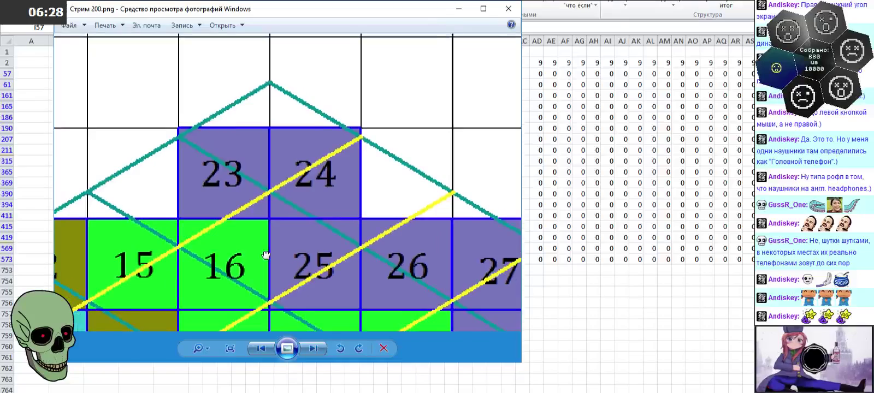
- Pan along the diamond's top edge toward cell 12, then zoom partly out
{"action": "mouse_move", "coordinate": [302, 151]}
{"action": "left_mouse_down"}
{"action": "mouse_move", "coordinate": [357, 172]}
{"action": "mouse_move", "coordinate": [293, 171]}
{"action": "left_mouse_up"}
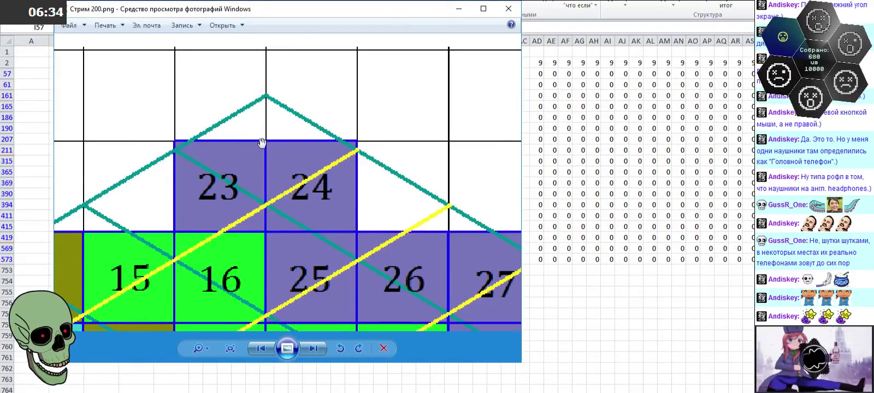
{"action": "left_click_drag", "start_coordinate": [262, 143], "coordinate": [279, 113]}
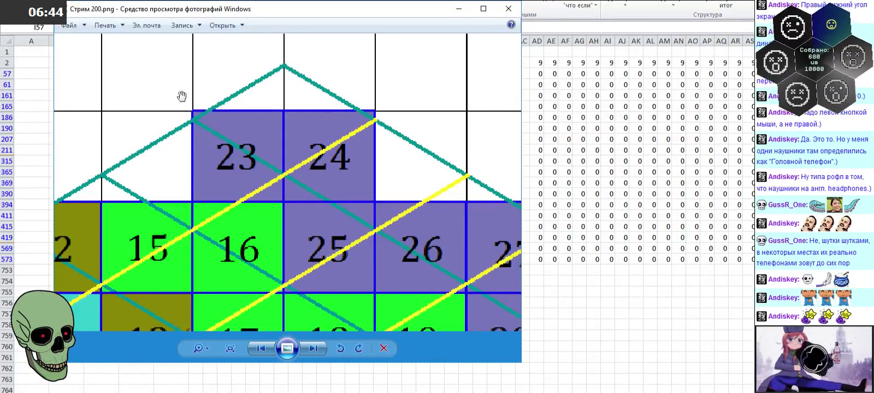
{"action": "left_click_drag", "start_coordinate": [171, 111], "coordinate": [330, 163]}
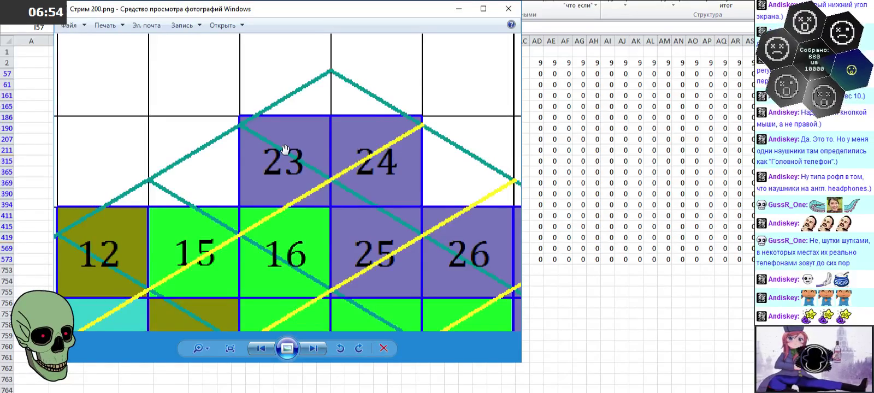
{"action": "scroll", "coordinate": [328, 159], "scroll_direction": "down", "scroll_amount": 1}
{"action": "scroll", "coordinate": [353, 167], "scroll_direction": "down", "scroll_amount": 1}
{"action": "scroll", "coordinate": [344, 168], "scroll_direction": "down", "scroll_amount": 2}
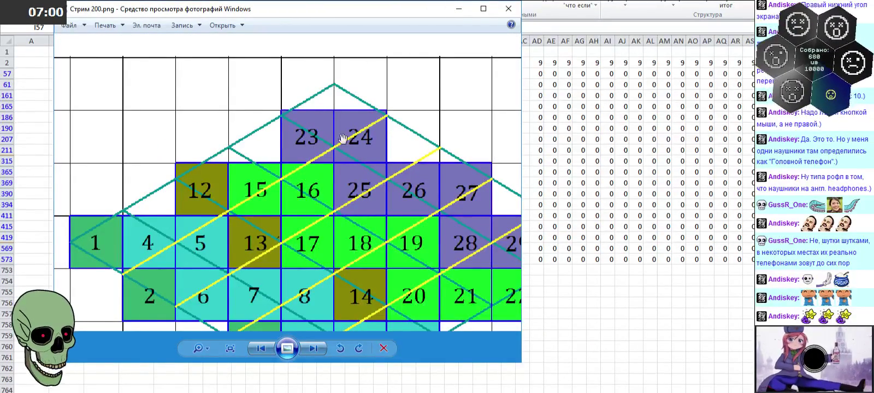
{"action": "scroll", "coordinate": [278, 152], "scroll_direction": "down", "scroll_amount": 2}
- Zoom out to the whole grid, then zoom back in on cells 23 and 24
{"action": "scroll", "coordinate": [312, 123], "scroll_direction": "down", "scroll_amount": 1}
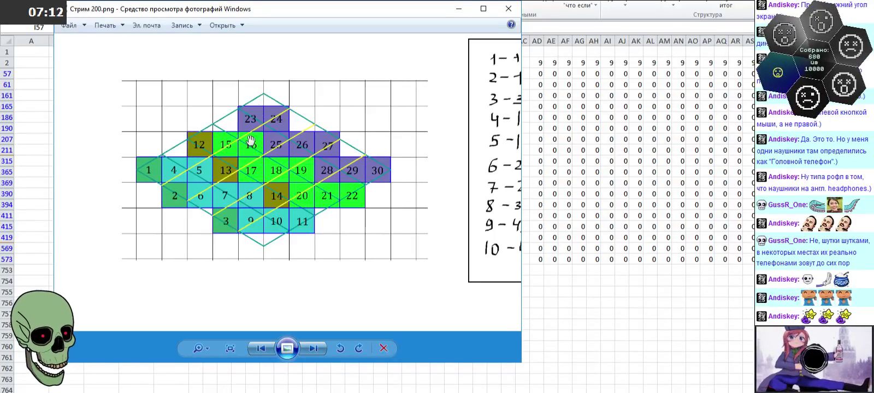
{"action": "scroll", "coordinate": [232, 145], "scroll_direction": "up", "scroll_amount": 1}
{"action": "scroll", "coordinate": [236, 164], "scroll_direction": "up", "scroll_amount": 2}
{"action": "scroll", "coordinate": [284, 98], "scroll_direction": "up", "scroll_amount": 2}
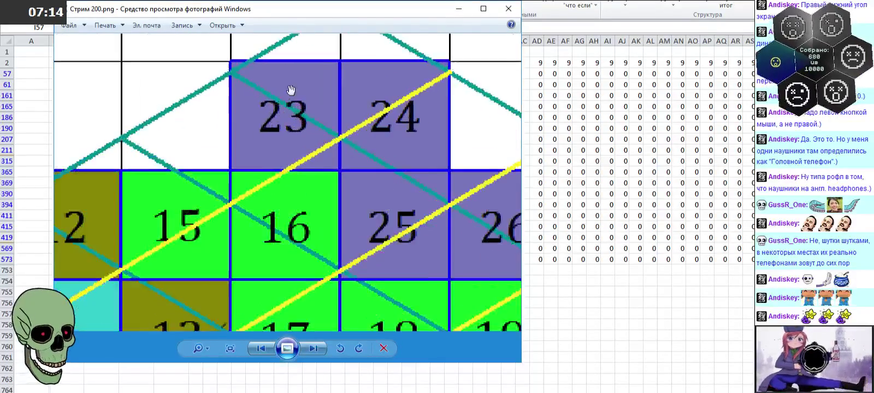
{"action": "scroll", "coordinate": [289, 156], "scroll_direction": "up", "scroll_amount": 2}
{"action": "scroll", "coordinate": [305, 142], "scroll_direction": "down", "scroll_amount": 2}
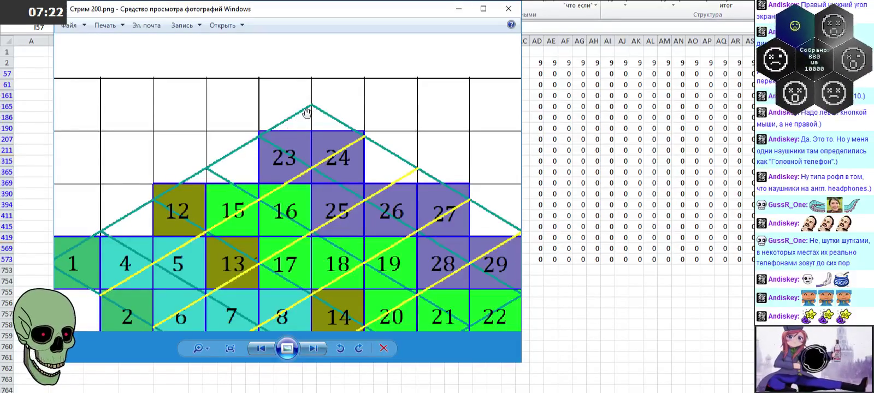
{"action": "scroll", "coordinate": [306, 112], "scroll_direction": "up", "scroll_amount": 1}
{"action": "scroll", "coordinate": [306, 112], "scroll_direction": "up", "scroll_amount": 1}
- Shift the close-up sideways, zoom out, and return to the Excel sheet
{"action": "left_click_drag", "start_coordinate": [324, 159], "coordinate": [345, 162]}
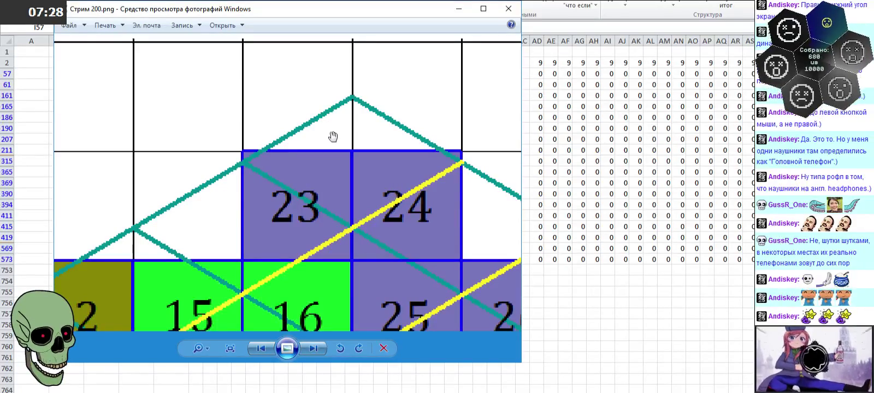
{"action": "scroll", "coordinate": [332, 137], "scroll_direction": "down", "scroll_amount": 1}
{"action": "scroll", "coordinate": [333, 138], "scroll_direction": "down", "scroll_amount": 1}
{"action": "scroll", "coordinate": [335, 153], "scroll_direction": "down", "scroll_amount": 1}
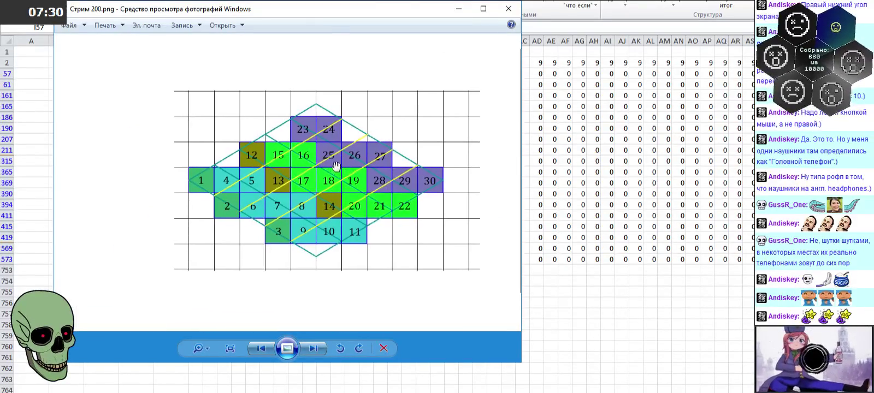
{"action": "key", "text": "alt+Tab"}
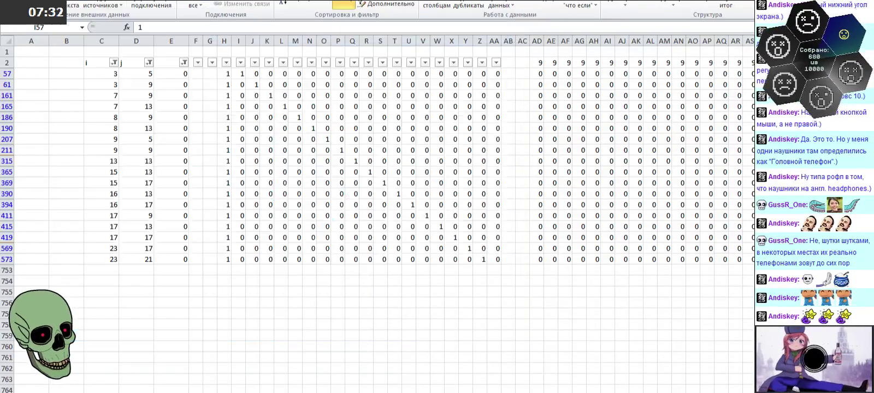
- Remove the old filter and add filter controls across the table C2 to AA
{"action": "left_click", "coordinate": [348, 290]}
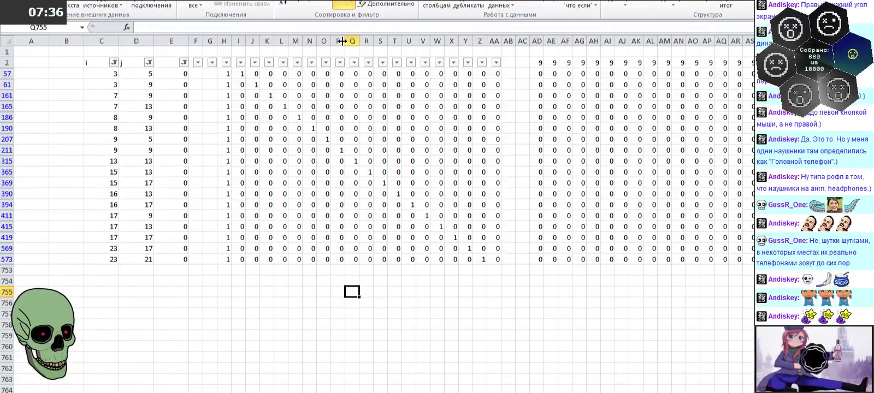
{"action": "left_click", "coordinate": [344, 4]}
{"action": "left_click", "coordinate": [226, 74]}
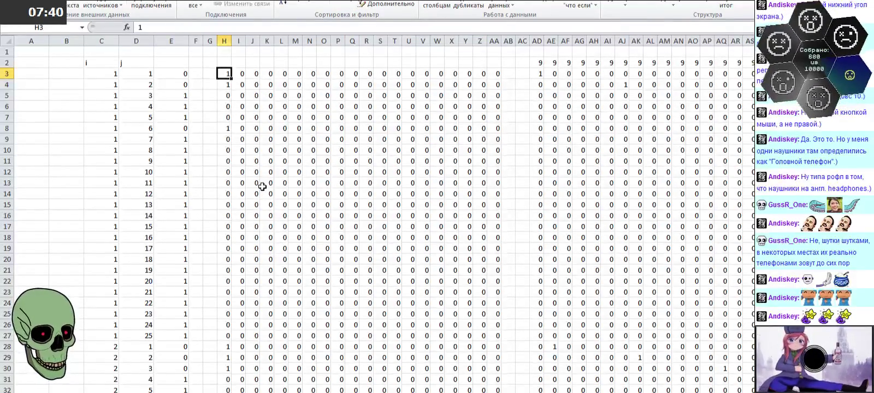
{"action": "left_click_drag", "start_coordinate": [97, 63], "coordinate": [500, 389]}
{"action": "key", "text": "ctrl+shift+l"}
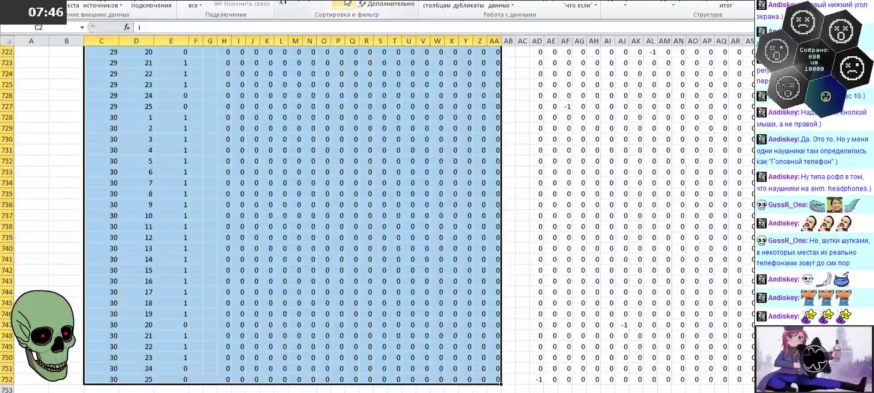
- Filter column E to keep only rows where it equals 0
{"action": "left_click", "coordinate": [184, 63]}
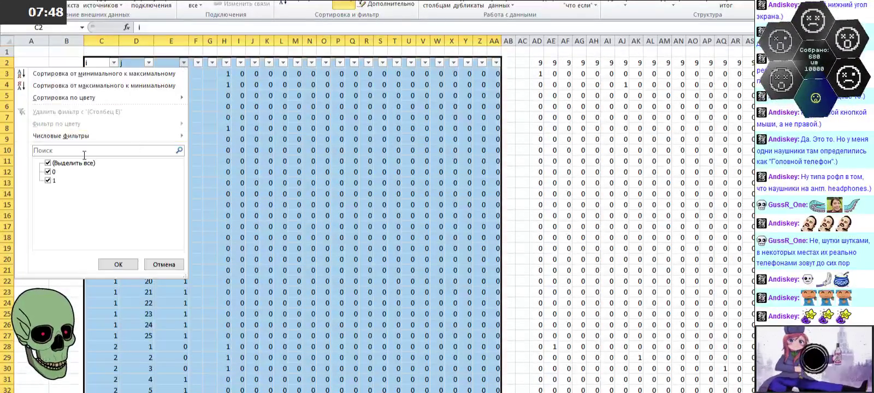
{"action": "left_click", "coordinate": [48, 180]}
{"action": "left_click", "coordinate": [118, 265]}
{"action": "left_click", "coordinate": [256, 107]}
{"action": "left_click", "coordinate": [225, 74]}
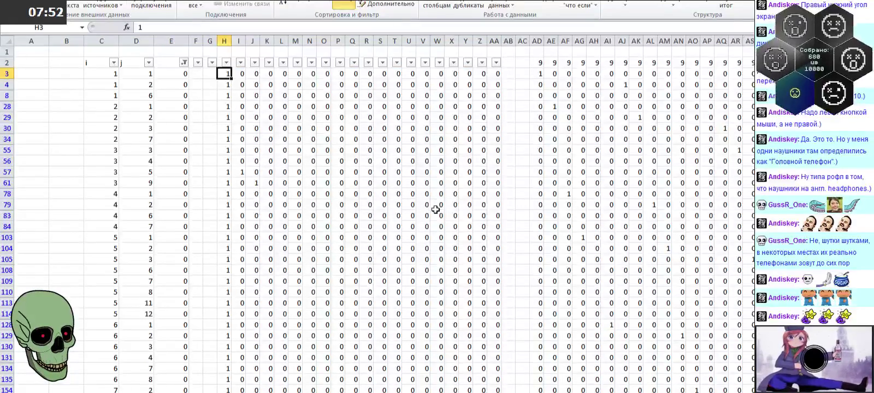
- Inspect the filter lists of columns AA and Z without changing them
{"action": "scroll", "coordinate": [435, 210], "scroll_direction": "down", "scroll_amount": 6}
{"action": "scroll", "coordinate": [509, 267], "scroll_direction": "down", "scroll_amount": 5}
{"action": "scroll", "coordinate": [521, 255], "scroll_direction": "up", "scroll_amount": 3}
{"action": "scroll", "coordinate": [523, 250], "scroll_direction": "up", "scroll_amount": 4}
{"action": "scroll", "coordinate": [523, 244], "scroll_direction": "up", "scroll_amount": 5}
{"action": "scroll", "coordinate": [521, 207], "scroll_direction": "up", "scroll_amount": 3}
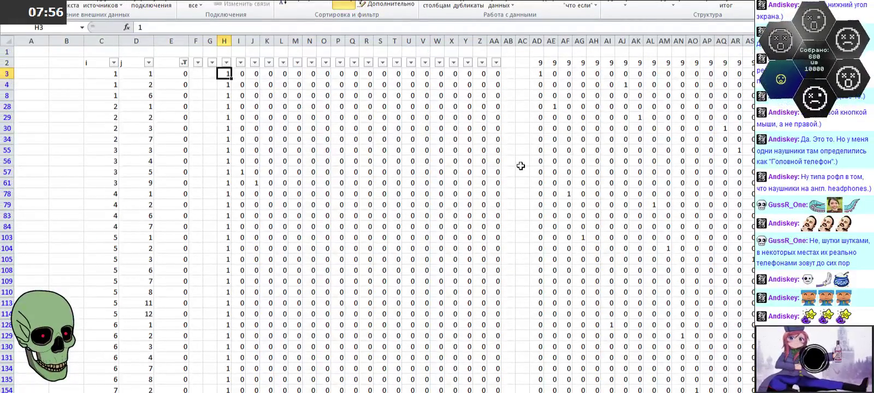
{"action": "left_click", "coordinate": [495, 63]}
{"action": "left_click", "coordinate": [479, 263]}
{"action": "left_click", "coordinate": [481, 63]}
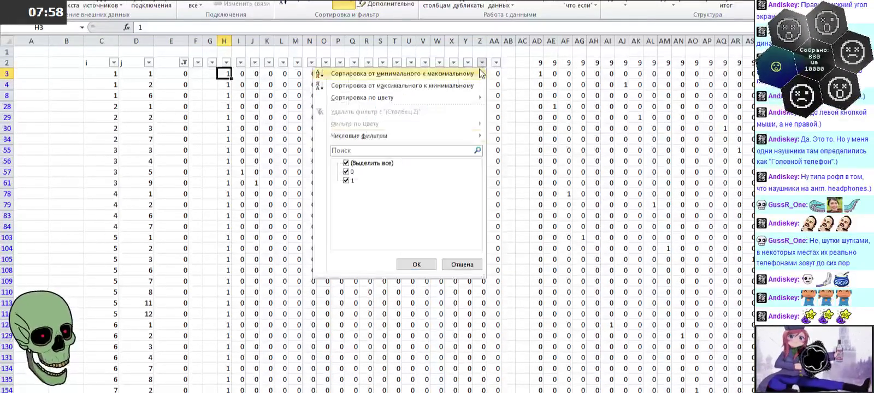
{"action": "left_click", "coordinate": [462, 264]}
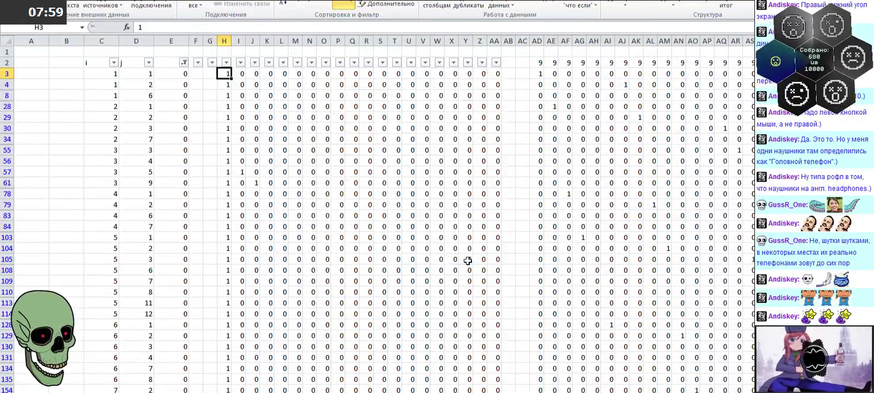
- Delete the extra column AA
{"action": "right_click", "coordinate": [497, 36]}
{"action": "left_click", "coordinate": [534, 121]}
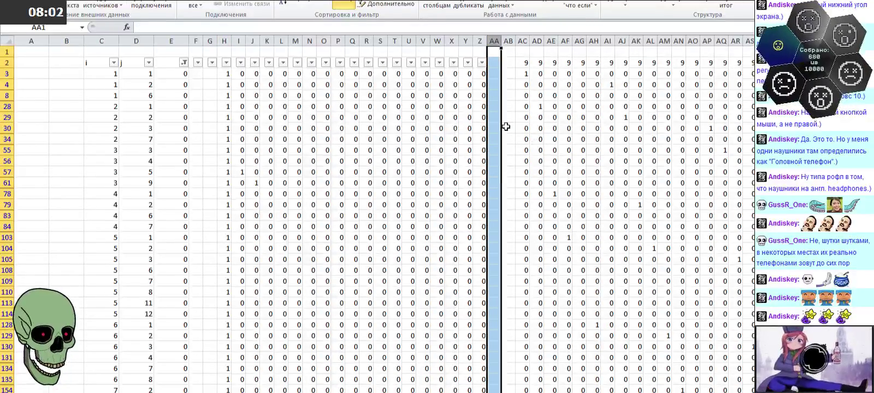
{"action": "left_click", "coordinate": [225, 77]}
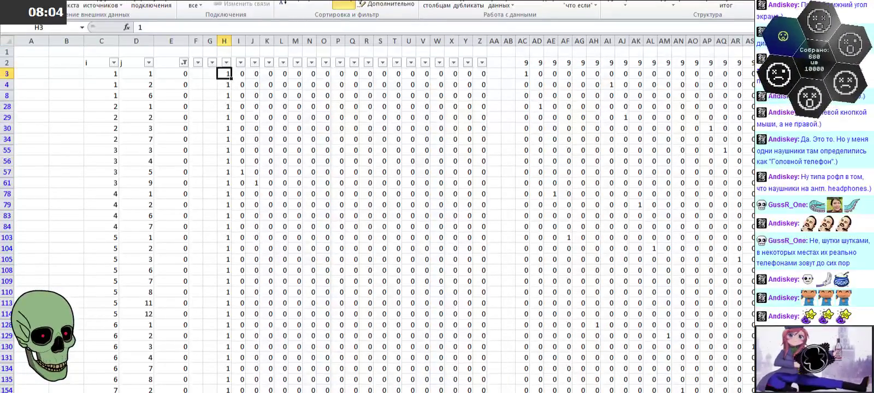
- Copy the filtered block H3:Z752 and paste it on the other sheet at B160
{"action": "scroll", "coordinate": [376, 292], "scroll_direction": "down", "scroll_amount": 15}
{"action": "scroll", "coordinate": [376, 291], "scroll_direction": "down", "scroll_amount": 20}
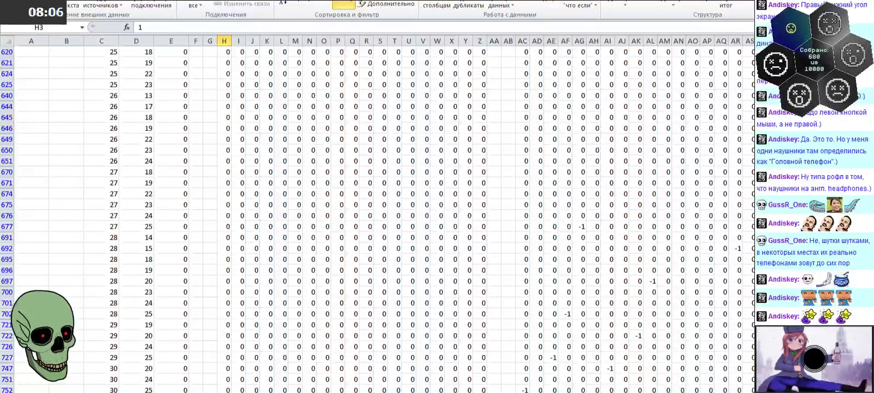
{"action": "scroll", "coordinate": [376, 292], "scroll_direction": "down", "scroll_amount": 1}
{"action": "left_click", "coordinate": [477, 348], "text": "shift"}
{"action": "key", "text": "ctrl+c"}
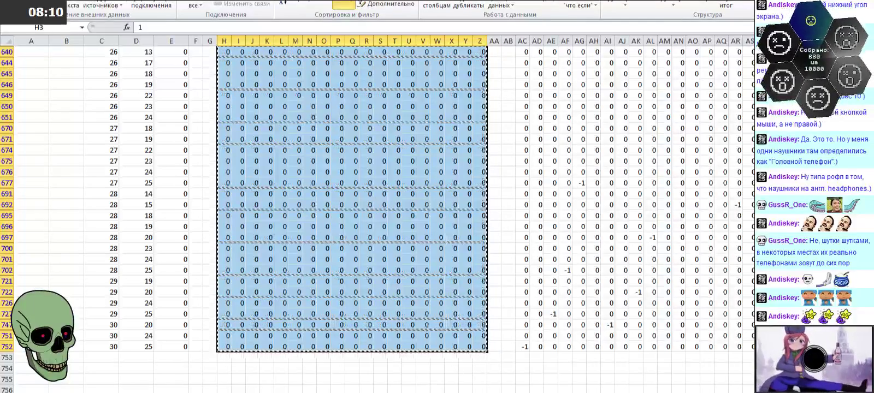
{"action": "key", "text": "ctrl+Page_Down"}
{"action": "scroll", "coordinate": [192, 261], "scroll_direction": "down", "scroll_amount": 5}
{"action": "right_click", "coordinate": [41, 215]}
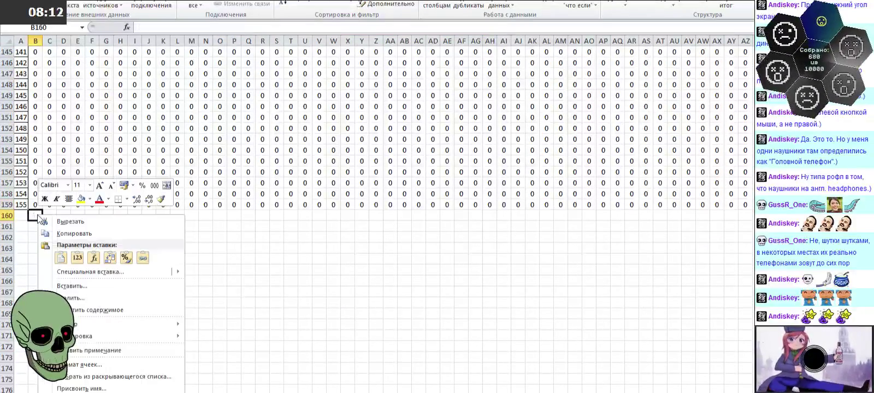
{"action": "left_click", "coordinate": [61, 258]}
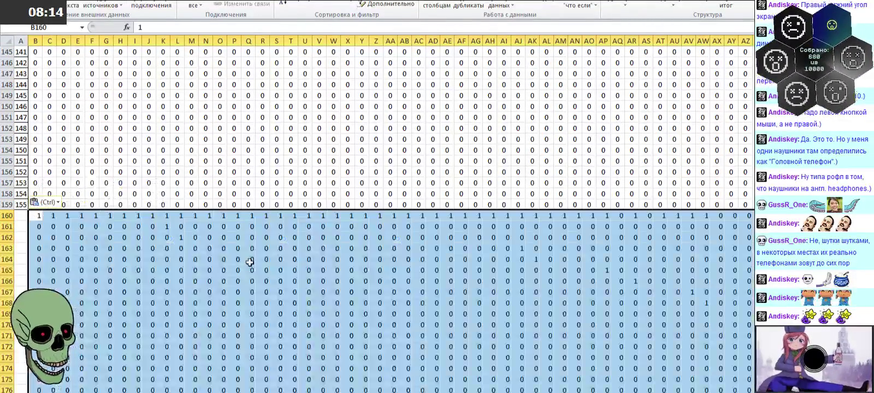
- Extend the column A row numbering down and paste the numbers from A159
{"action": "scroll", "coordinate": [265, 256], "scroll_direction": "down", "scroll_amount": 5}
{"action": "scroll", "coordinate": [266, 247], "scroll_direction": "up", "scroll_amount": 3}
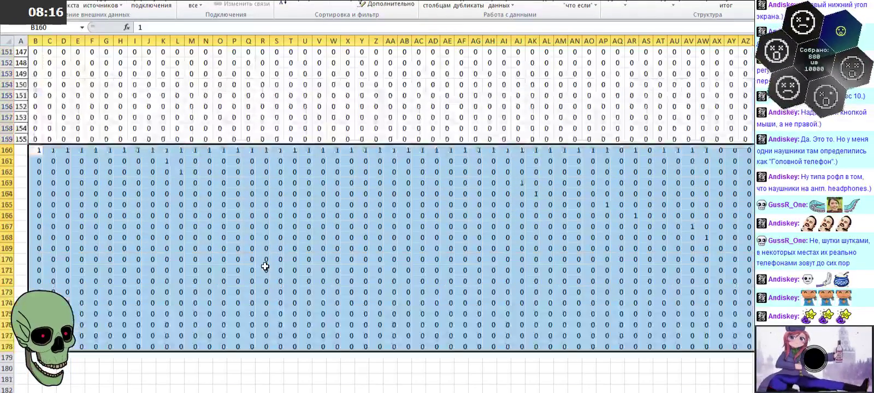
{"action": "left_click_drag", "start_coordinate": [23, 133], "coordinate": [16, 350]}
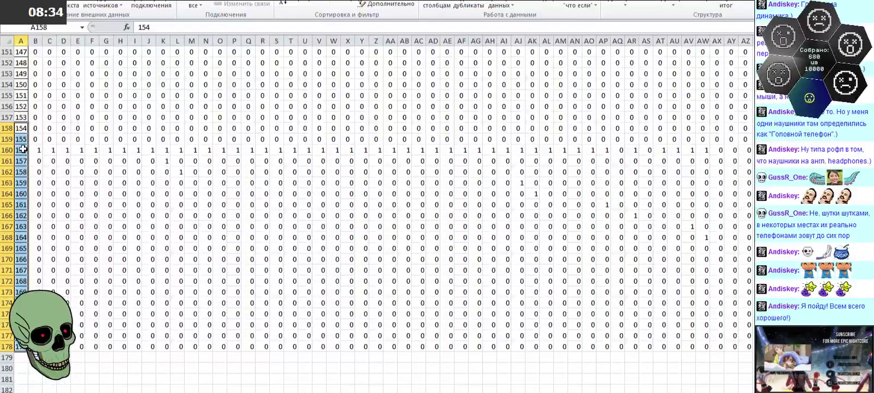
{"action": "left_click_drag", "start_coordinate": [20, 151], "coordinate": [21, 179]}
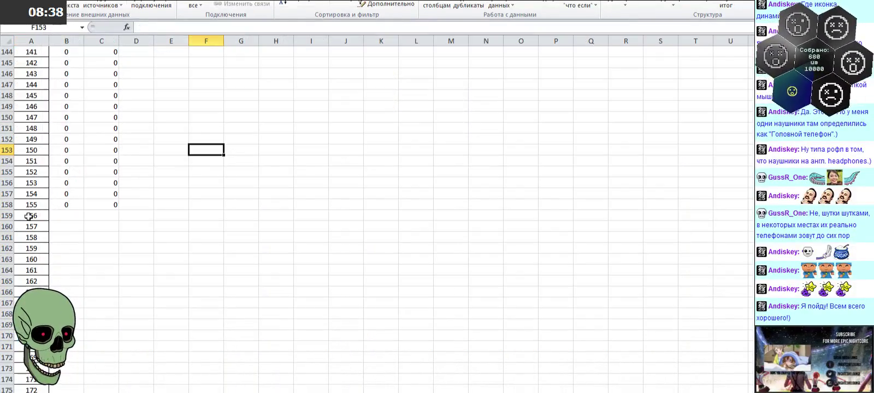
{"action": "left_click", "coordinate": [33, 217]}
{"action": "key", "text": "ctrl+v"}
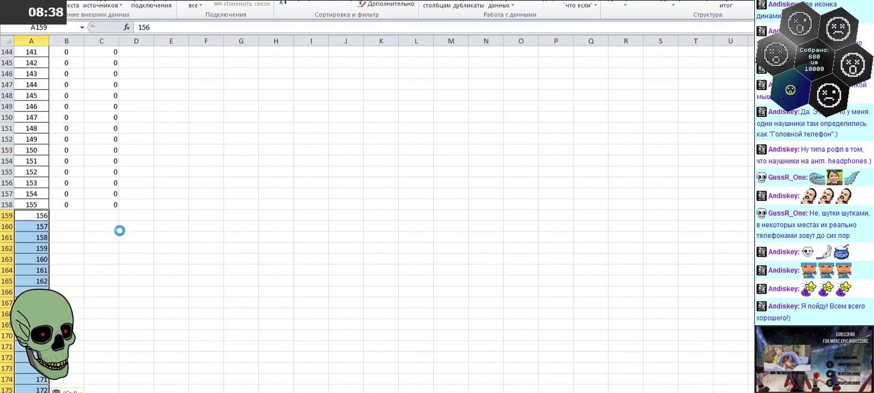
- Enter 15 in B159, 0 in C159 and -1 in C160
{"action": "scroll", "coordinate": [150, 231], "scroll_direction": "down", "scroll_amount": 5}
{"action": "scroll", "coordinate": [125, 241], "scroll_direction": "down", "scroll_amount": 3}
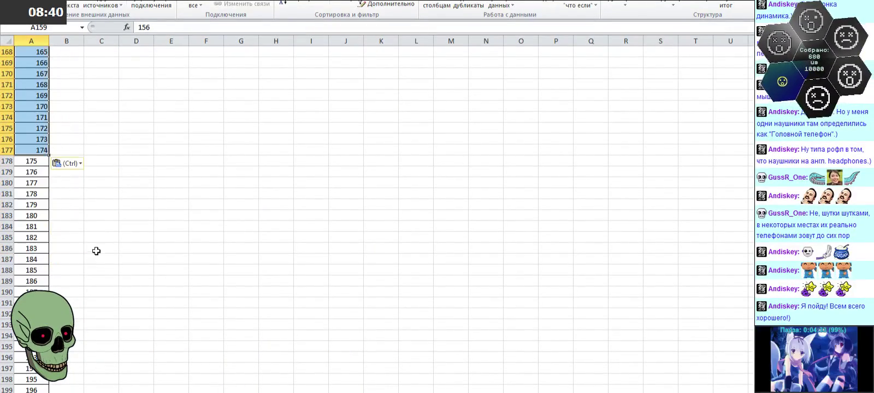
{"action": "scroll", "coordinate": [131, 188], "scroll_direction": "up", "scroll_amount": 3}
{"action": "scroll", "coordinate": [144, 177], "scroll_direction": "up", "scroll_amount": 2}
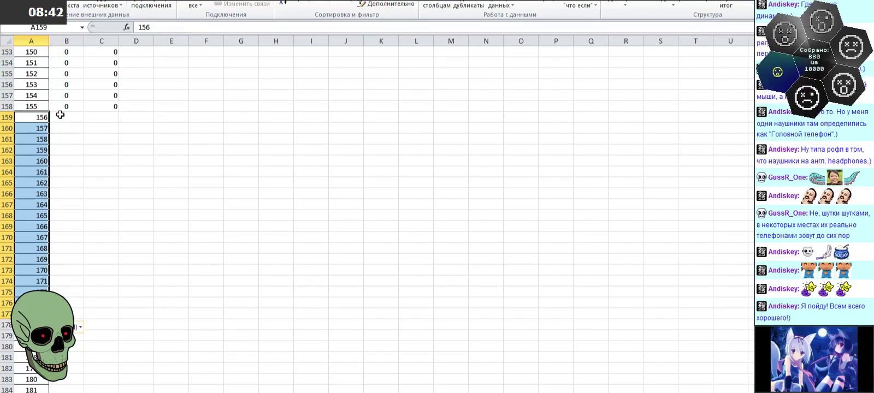
{"action": "key", "text": "Right"}
{"action": "type", "text": "15"}
{"action": "key", "text": "Right"}
{"action": "type", "text": "0"}
{"action": "key", "text": "Return"}
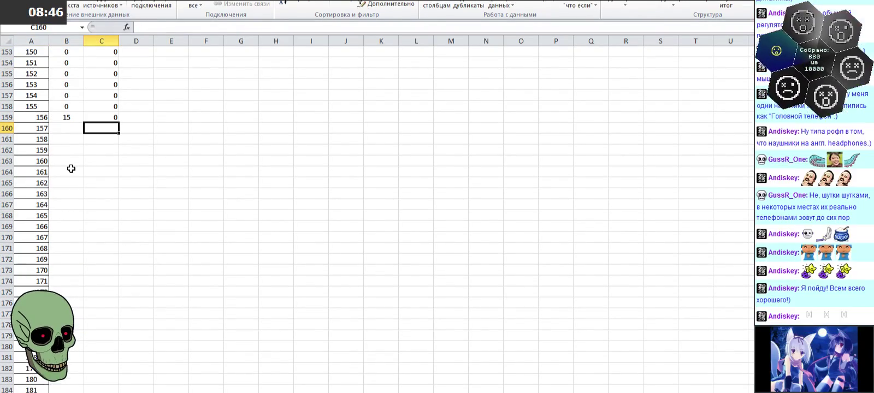
{"action": "type", "text": "-1"}
{"action": "key", "text": "Return"}
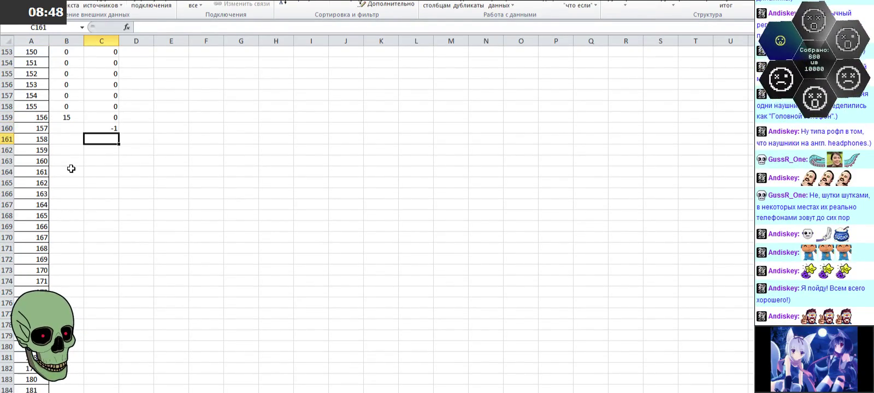
- Enter 3/5 in B160, then clear the cell after it shows as a date
{"action": "left_click", "coordinate": [73, 131]}
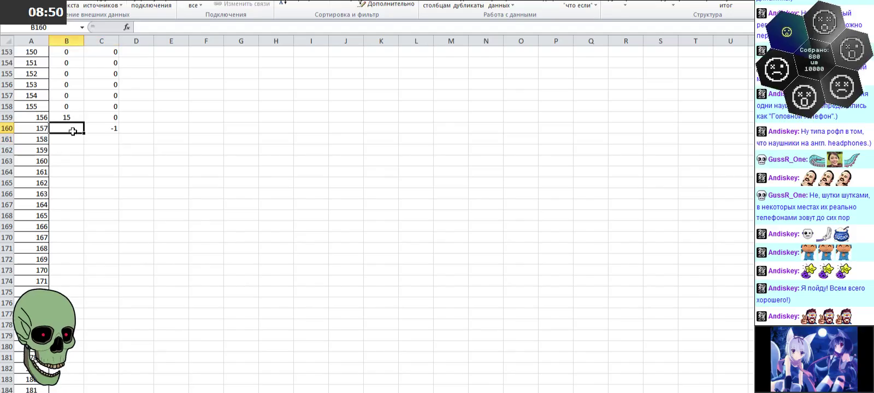
{"action": "type", "text": "3/5"}
{"action": "key", "text": "Return"}
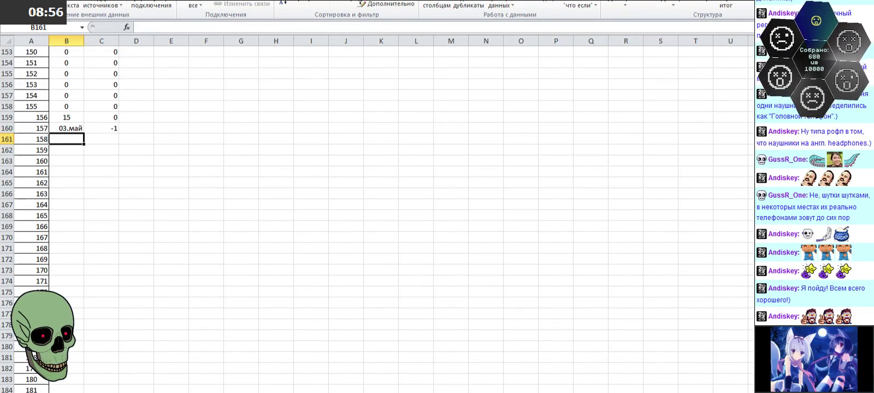
{"action": "left_click", "coordinate": [66, 129]}
{"action": "key", "text": "Delete"}
- Format column B from row 160 as text and fill B160:B177 with 3/5
{"action": "mouse_move", "coordinate": [68, 117]}
{"action": "left_mouse_down"}
{"action": "mouse_move", "coordinate": [69, 336]}
{"action": "mouse_move", "coordinate": [68, 314]}
{"action": "left_mouse_up"}
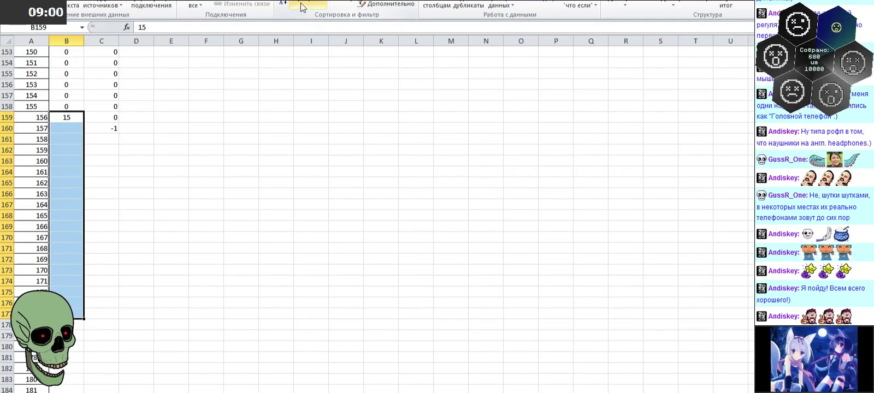
{"action": "scroll", "coordinate": [239, 3], "scroll_direction": "up", "scroll_amount": 4}
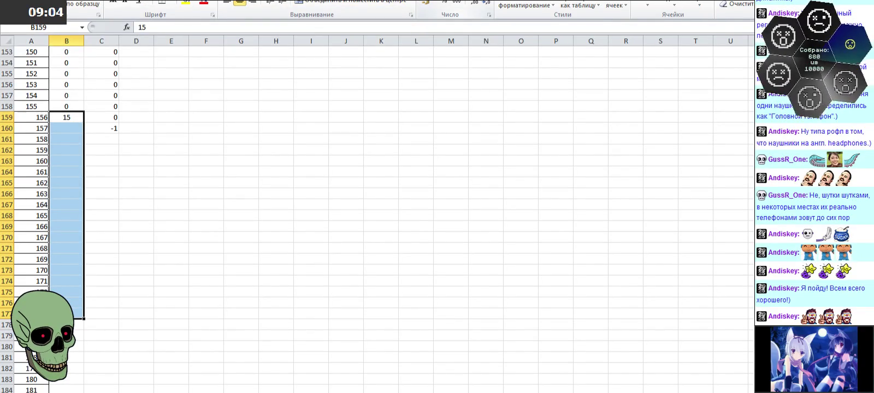
{"action": "left_click", "coordinate": [487, 0]}
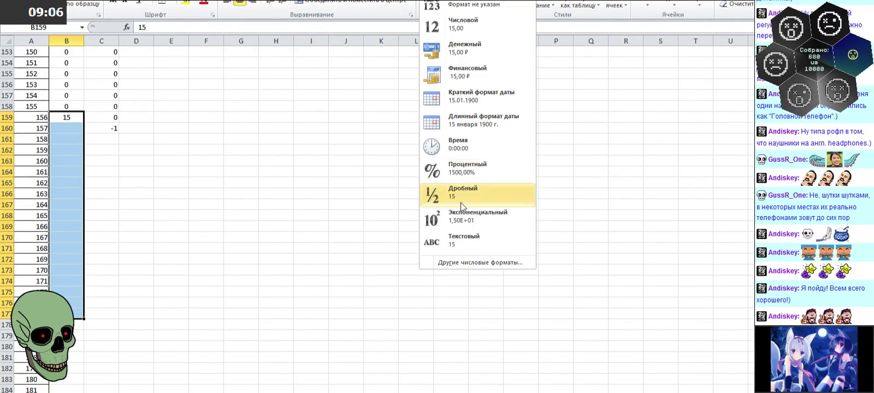
{"action": "left_click", "coordinate": [464, 240]}
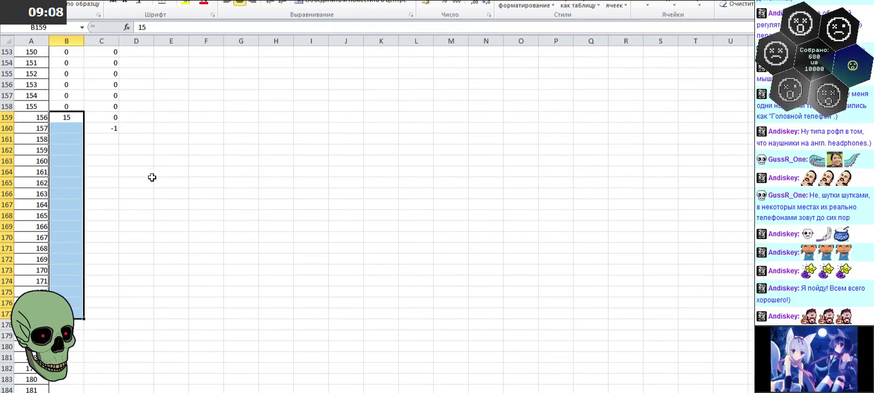
{"action": "left_click", "coordinate": [69, 128]}
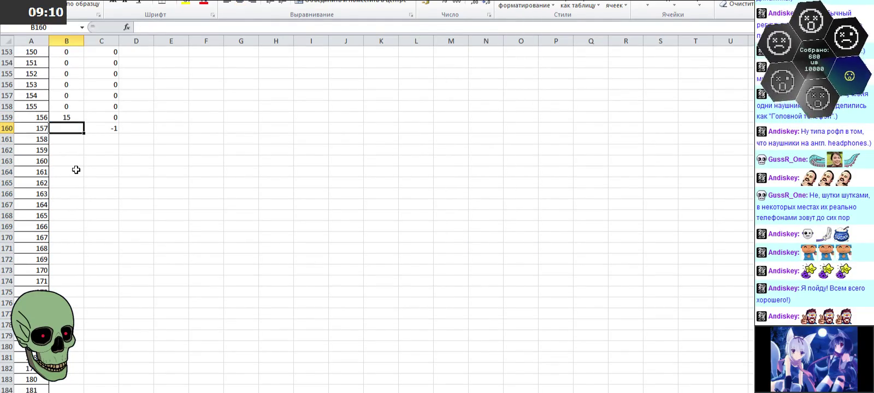
{"action": "type", "text": "3/5"}
{"action": "key", "text": "Return"}
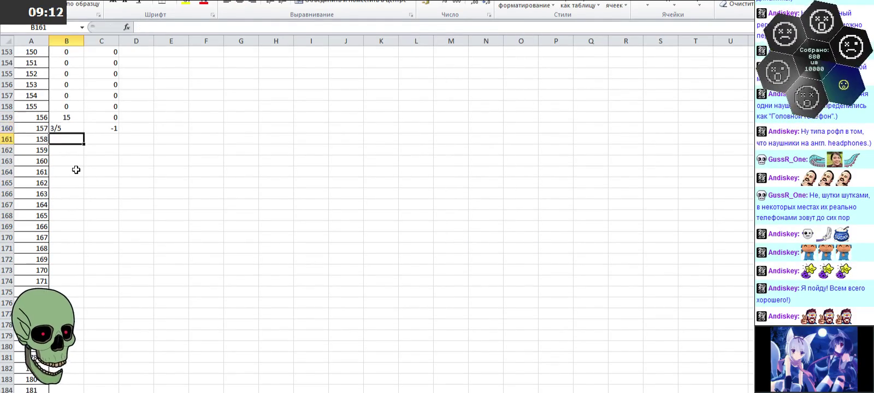
{"action": "left_click", "coordinate": [67, 128]}
{"action": "key", "text": "ctrl+c"}
{"action": "left_click", "coordinate": [66, 139]}
{"action": "key", "text": "ctrl+v"}
{"action": "left_click_drag", "start_coordinate": [67, 129], "coordinate": [85, 317]}
- Fill C160:C177 with -1 and centre the values in A159:C178
{"action": "left_click", "coordinate": [104, 128]}
{"action": "key", "text": "ctrl+c"}
{"action": "left_click", "coordinate": [104, 139]}
{"action": "key", "text": "ctrl+v"}
{"action": "left_click_drag", "start_coordinate": [104, 129], "coordinate": [117, 318]}
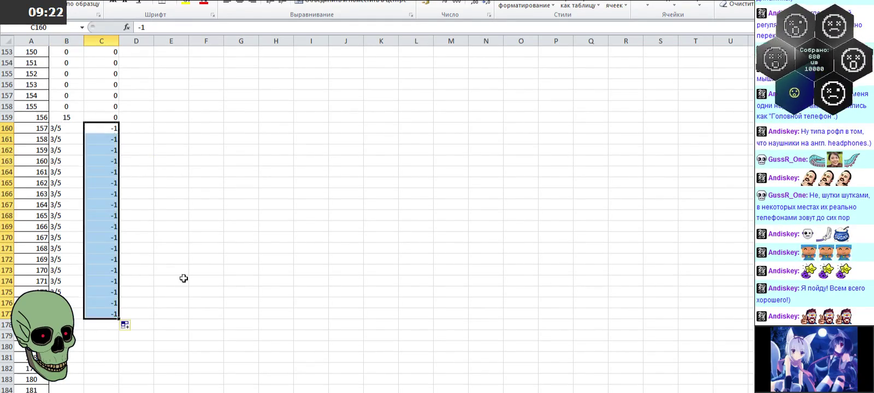
{"action": "left_click_drag", "start_coordinate": [22, 117], "coordinate": [105, 323]}
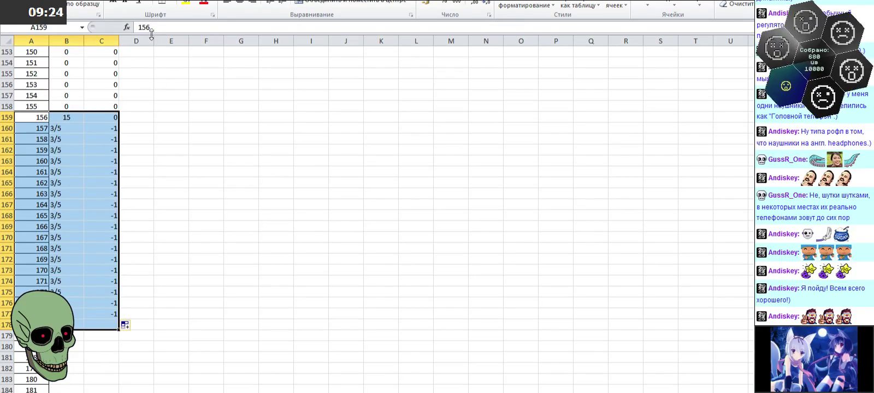
{"action": "left_click", "coordinate": [239, 3]}
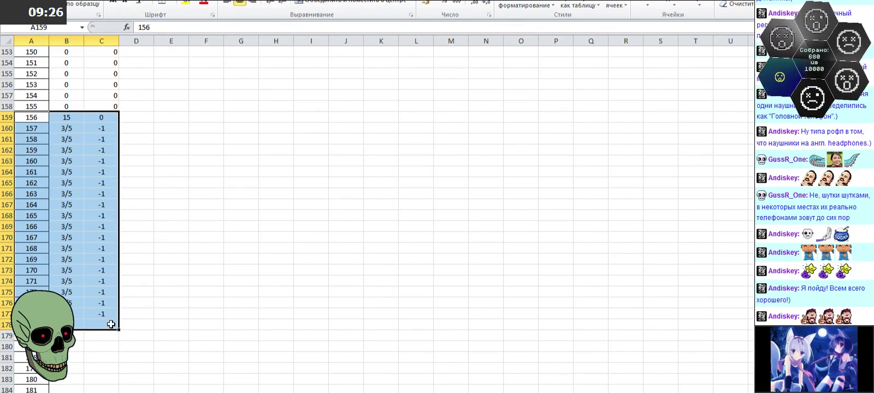
- Apply the same centring to columns A–C for rows 4–178
{"action": "left_click_drag", "start_coordinate": [111, 325], "coordinate": [31, 54]}
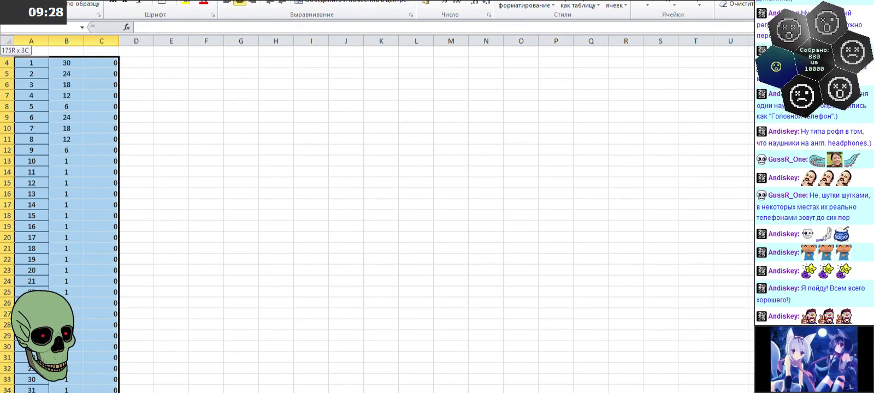
{"action": "left_click_drag", "start_coordinate": [31, 55], "coordinate": [31, 82]}
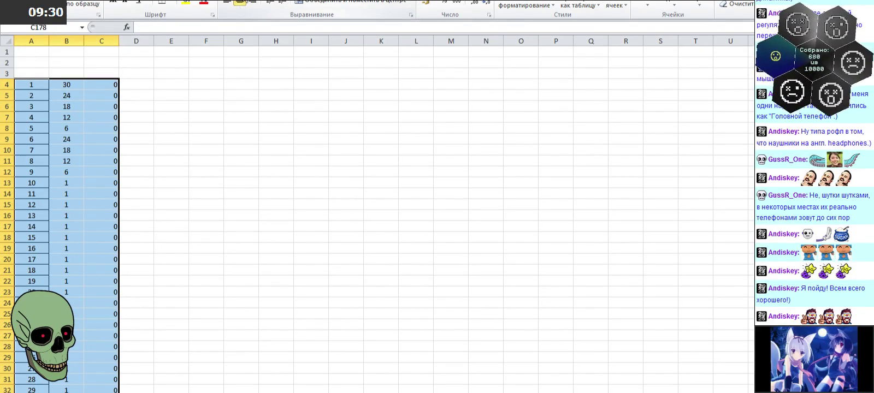
{"action": "key", "text": "ctrl+BackSpace"}
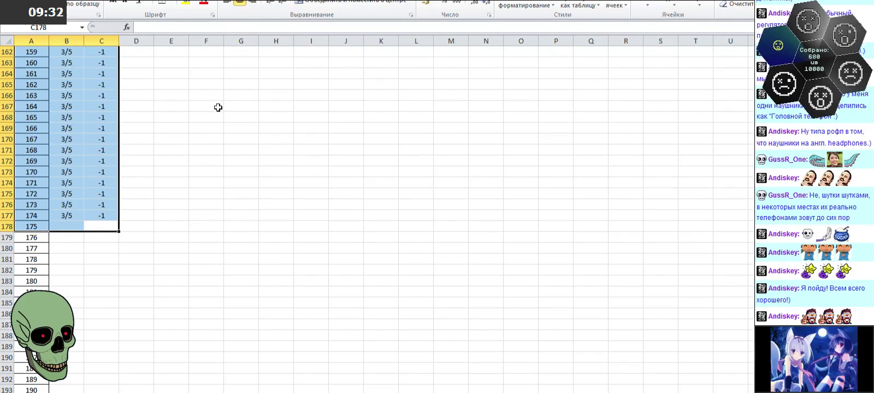
{"action": "left_click", "coordinate": [239, 140]}
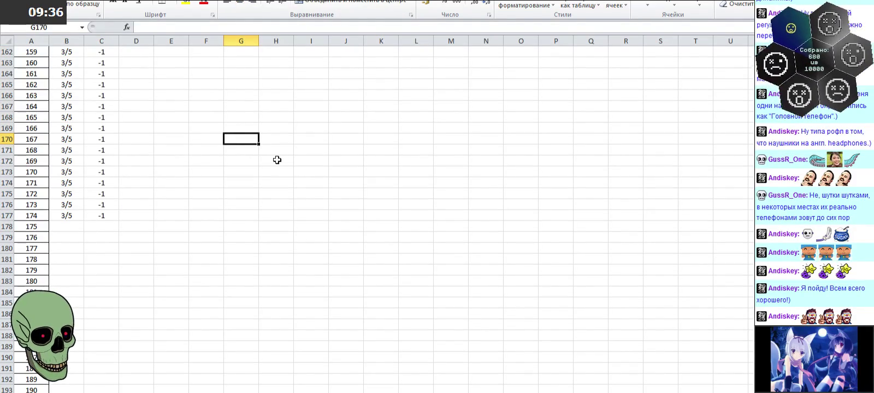
- Clear the leftover column A numbers below row 177
{"action": "scroll", "coordinate": [76, 180], "scroll_direction": "down", "scroll_amount": 4}
{"action": "mouse_move", "coordinate": [31, 84]}
{"action": "left_mouse_down"}
{"action": "mouse_move", "coordinate": [48, 387]}
{"action": "mouse_move", "coordinate": [33, 382]}
{"action": "left_mouse_up"}
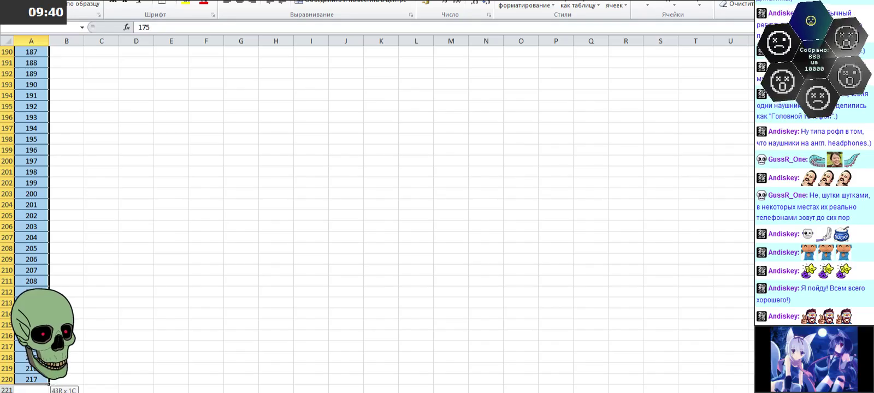
{"action": "key", "text": "Delete"}
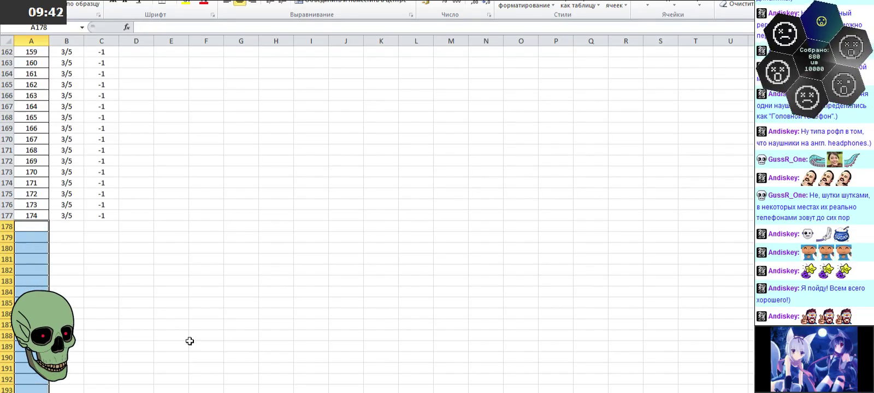
{"action": "left_click", "coordinate": [190, 326]}
- Resize the Mathematica LinearProgramming help window to sit alongside the sheet
{"action": "scroll", "coordinate": [191, 331], "scroll_direction": "up", "scroll_amount": 5}
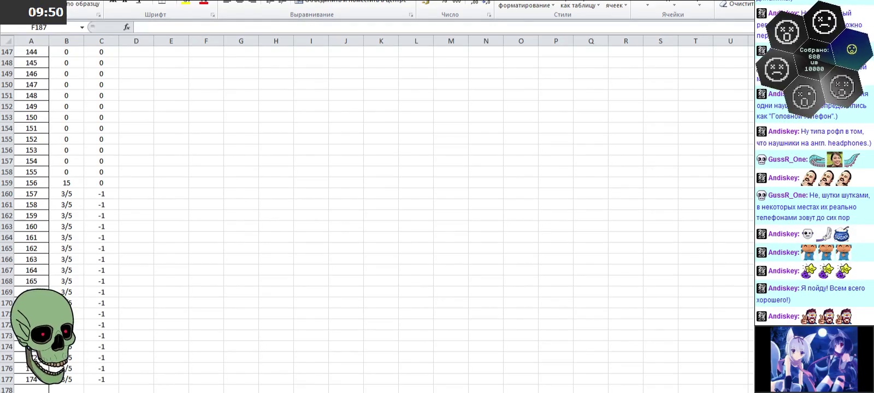
{"action": "left_click_drag", "start_coordinate": [488, 219], "coordinate": [280, 219]}
{"action": "left_click_drag", "start_coordinate": [427, 1], "coordinate": [428, 79]}
- Review the LinearProgramming usage notes, highlighting the less-or-equal constraint text
{"action": "left_click_drag", "start_coordinate": [492, 80], "coordinate": [364, 51]}
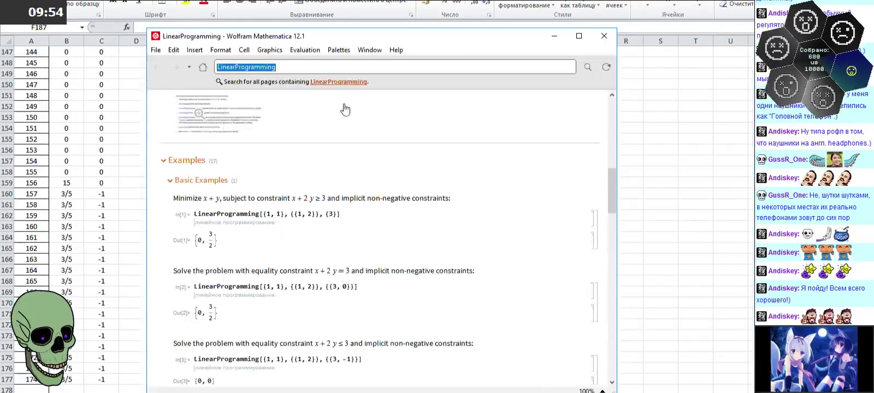
{"action": "scroll", "coordinate": [380, 196], "scroll_direction": "up", "scroll_amount": 3}
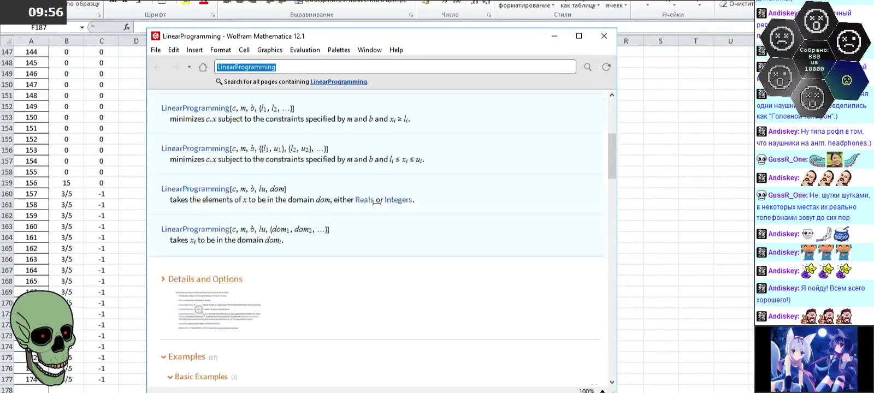
{"action": "scroll", "coordinate": [382, 201], "scroll_direction": "up", "scroll_amount": 3}
{"action": "scroll", "coordinate": [382, 201], "scroll_direction": "up", "scroll_amount": 2}
{"action": "scroll", "coordinate": [382, 201], "scroll_direction": "down", "scroll_amount": 2}
{"action": "scroll", "coordinate": [382, 201], "scroll_direction": "down", "scroll_amount": 1}
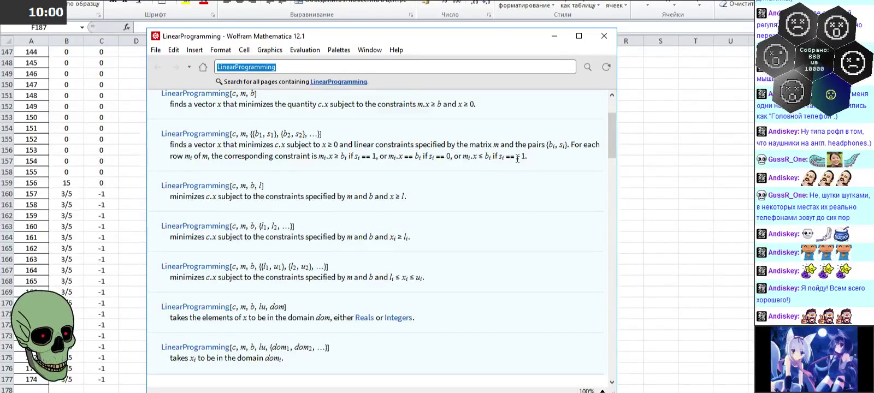
{"action": "double_click", "coordinate": [519, 156]}
{"action": "left_click_drag", "start_coordinate": [473, 156], "coordinate": [488, 156]}
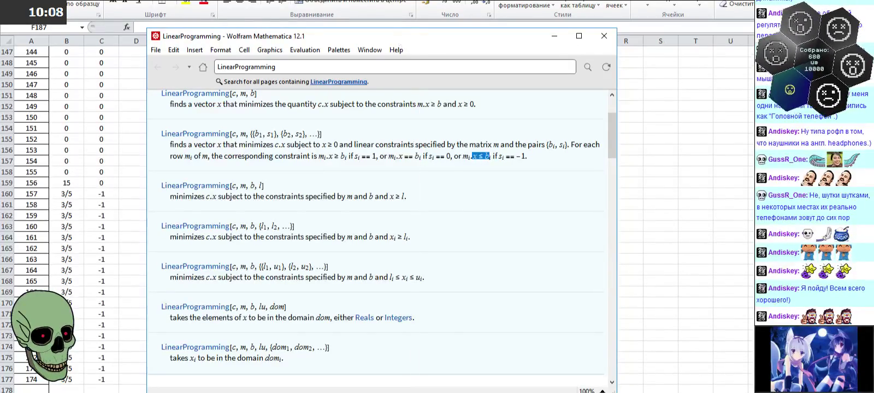
- Hide the help window and return to the Excel sheet
{"action": "key", "text": "alt+Tab"}
{"action": "scroll", "coordinate": [302, 164], "scroll_direction": "down", "scroll_amount": 3}
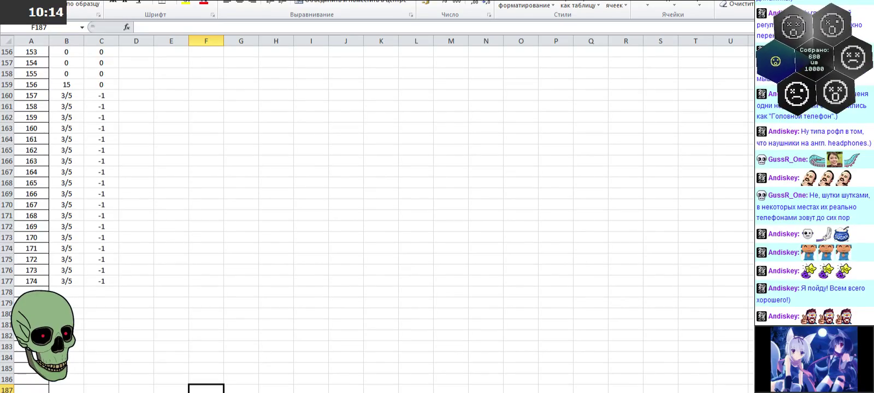
{"action": "left_click", "coordinate": [396, 392]}
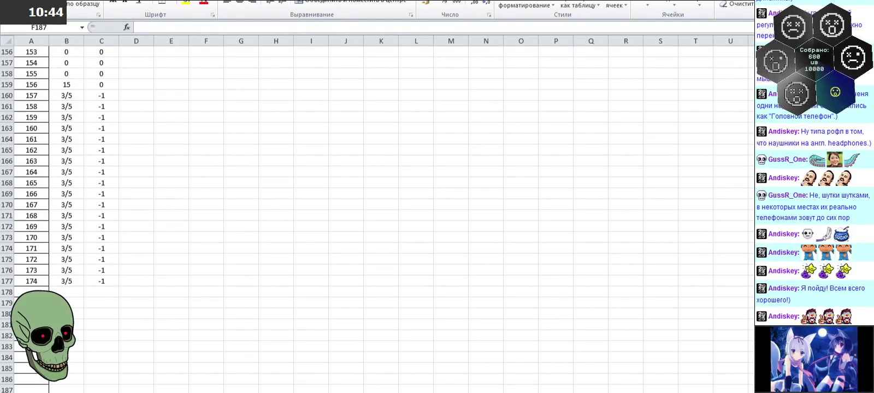
- Minimise the Excel workbook from the taskbar to show the desktop
{"action": "left_click", "coordinate": [326, 390]}
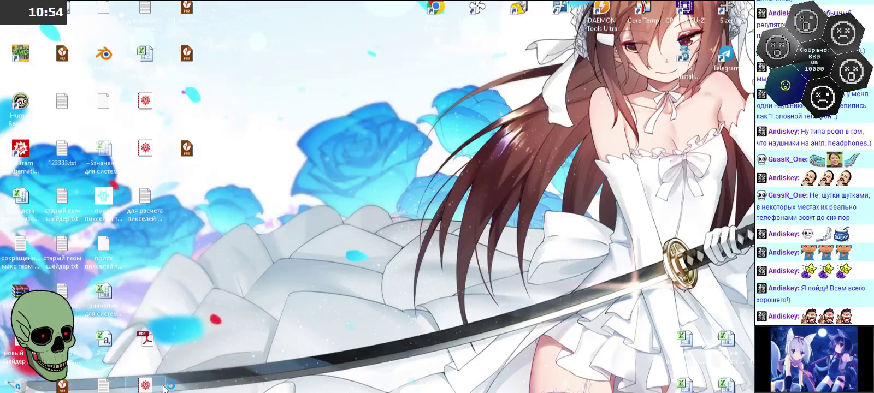
- Restore Excel and switch to the sheet with the wide 0/1/-1 grid
{"action": "mouse_move", "coordinate": [171, 385]}
{"action": "left_click", "coordinate": [237, 377]}
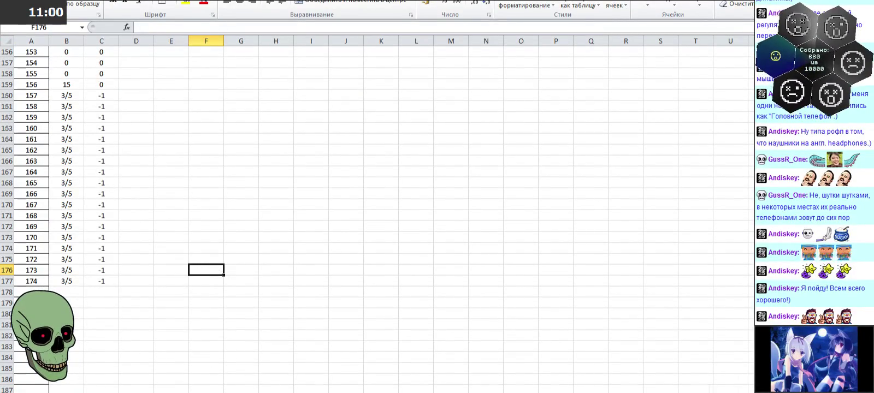
{"action": "key", "text": "ctrl+Page_Down"}
{"action": "scroll", "coordinate": [345, 144], "scroll_direction": "up", "scroll_amount": 5}
- Go to the filtered sheet of i and j pairs, scroll to its top, and deselect
{"action": "scroll", "coordinate": [346, 144], "scroll_direction": "up", "scroll_amount": 10}
{"action": "scroll", "coordinate": [346, 143], "scroll_direction": "up", "scroll_amount": 10}
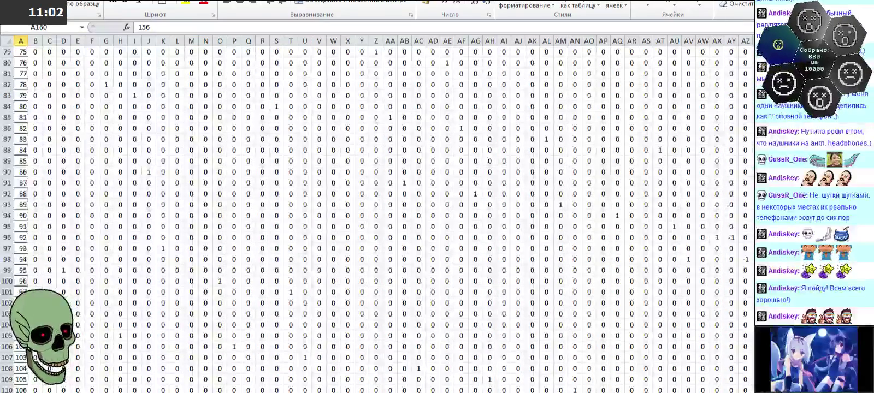
{"action": "scroll", "coordinate": [85, 66], "scroll_direction": "up", "scroll_amount": 20}
{"action": "scroll", "coordinate": [86, 66], "scroll_direction": "up", "scroll_amount": 1}
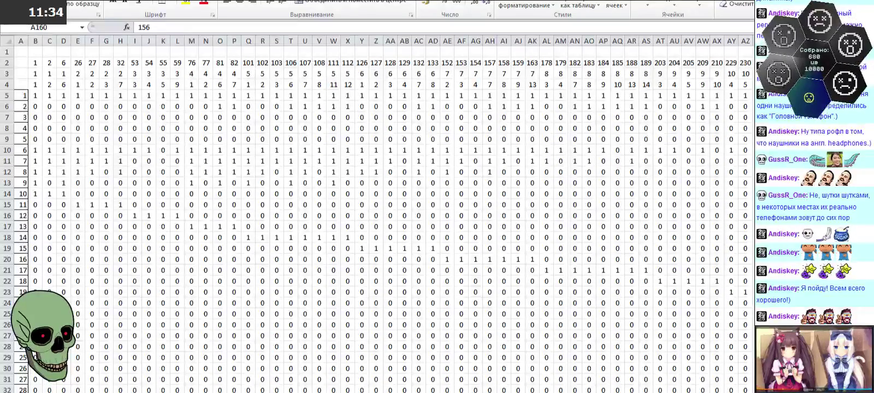
{"action": "key", "text": "alt+Tab"}
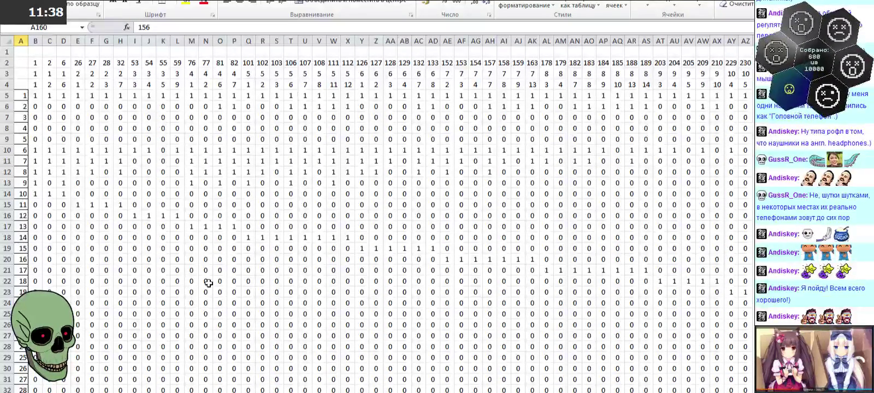
{"action": "key", "text": "ctrl+Page_Down"}
{"action": "scroll", "coordinate": [173, 201], "scroll_direction": "up", "scroll_amount": 10}
{"action": "scroll", "coordinate": [177, 185], "scroll_direction": "up", "scroll_amount": 3}
{"action": "scroll", "coordinate": [180, 172], "scroll_direction": "up", "scroll_amount": 2}
{"action": "scroll", "coordinate": [350, 218], "scroll_direction": "down", "scroll_amount": 1}
{"action": "scroll", "coordinate": [350, 219], "scroll_direction": "down", "scroll_amount": 6}
{"action": "scroll", "coordinate": [350, 219], "scroll_direction": "down", "scroll_amount": 6}
{"action": "scroll", "coordinate": [266, 224], "scroll_direction": "up", "scroll_amount": 2}
{"action": "scroll", "coordinate": [420, 114], "scroll_direction": "up", "scroll_amount": 20}
{"action": "scroll", "coordinate": [419, 115], "scroll_direction": "up", "scroll_amount": 10}
{"action": "left_click", "coordinate": [502, 117]}
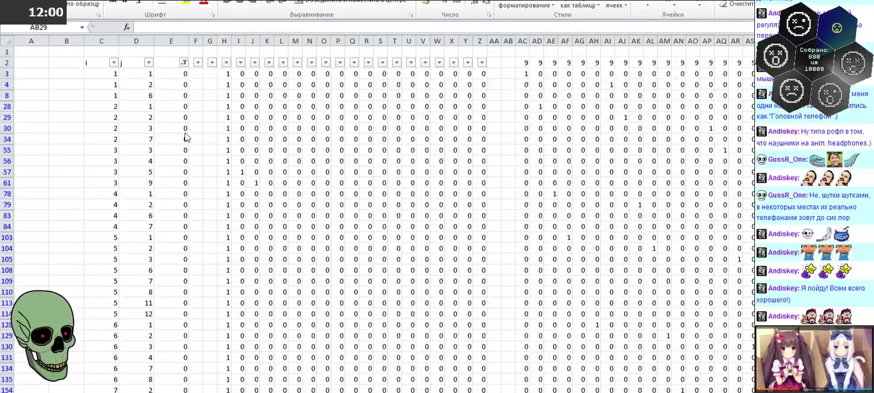
- Insert empty columns to the left of the data
{"action": "left_click_drag", "start_coordinate": [23, 42], "coordinate": [126, 42]}
{"action": "right_click", "coordinate": [55, 42]}
{"action": "left_click", "coordinate": [102, 106]}
{"action": "right_click", "coordinate": [126, 42]}
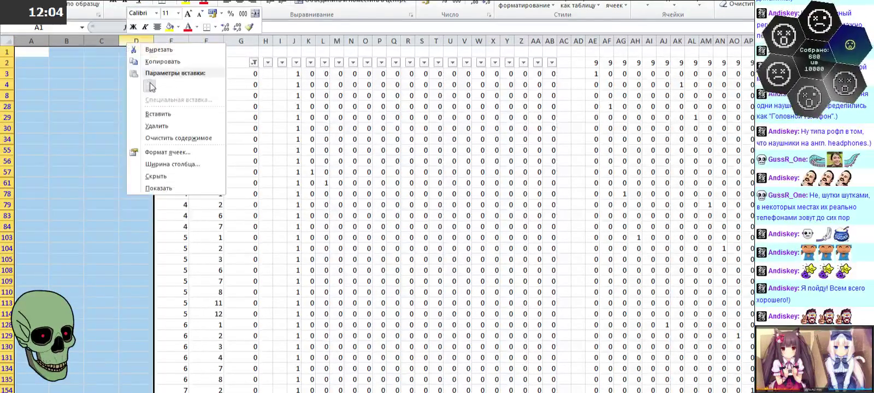
{"action": "left_click", "coordinate": [160, 115]}
{"action": "left_click", "coordinate": [206, 140]}
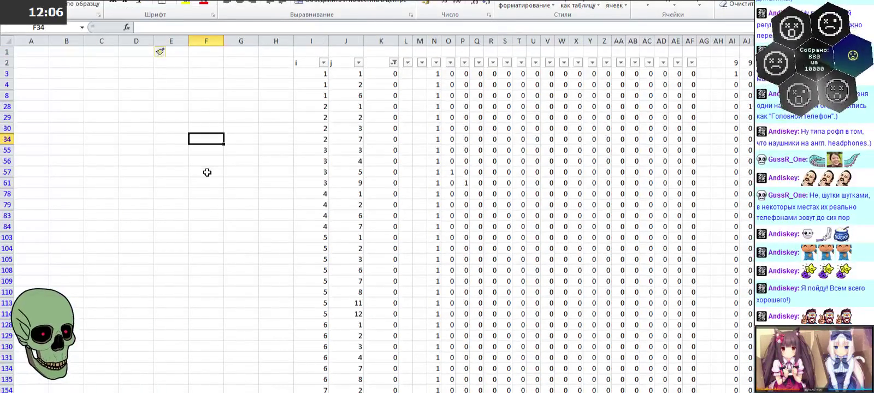
- Insert empty rows above the data
{"action": "left_click", "coordinate": [62, 62]}
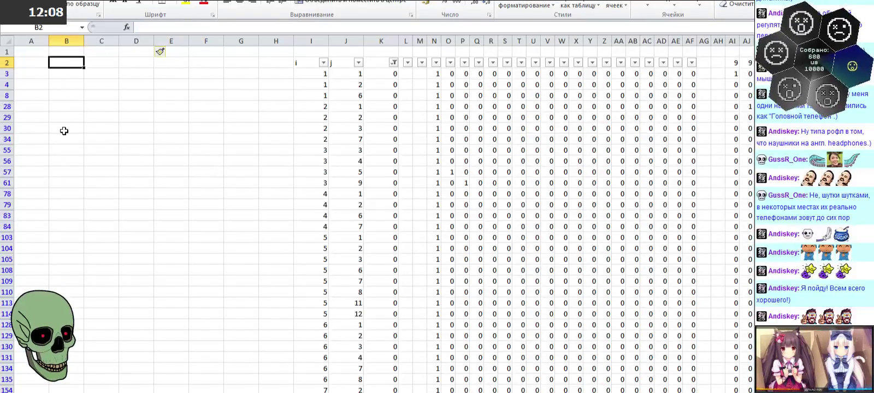
{"action": "right_click", "coordinate": [7, 53]}
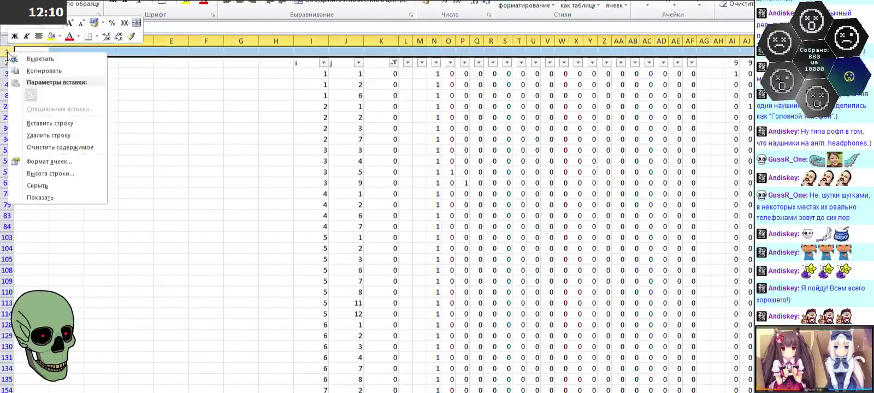
{"action": "left_click", "coordinate": [44, 123]}
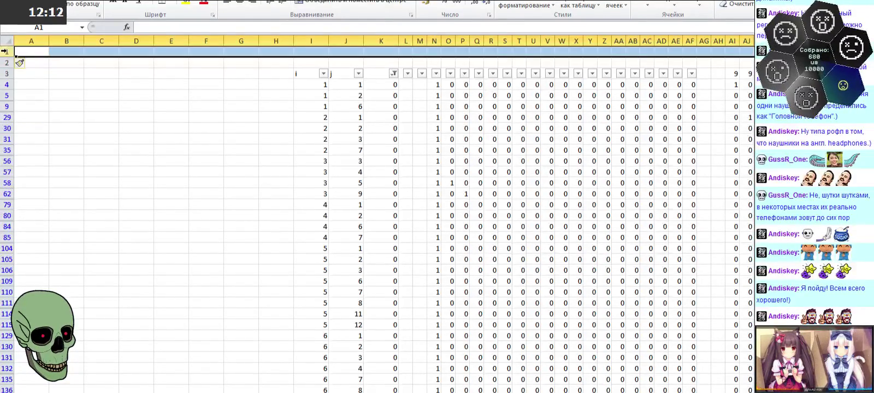
{"action": "right_click", "coordinate": [7, 62]}
{"action": "left_click", "coordinate": [46, 133]}
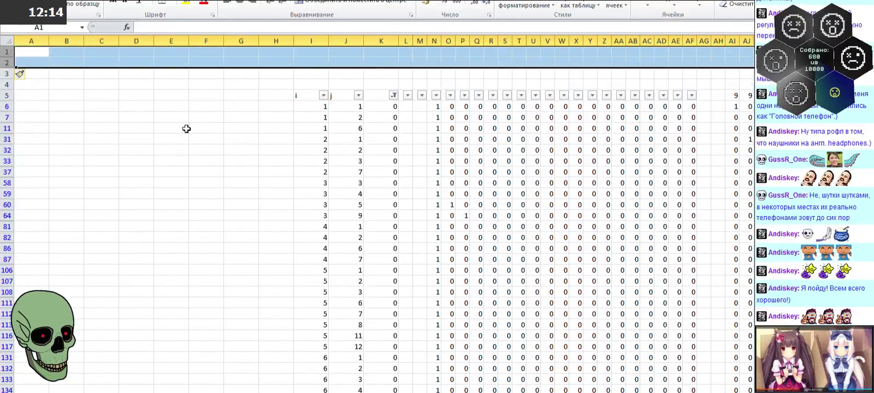
{"action": "left_click", "coordinate": [185, 129]}
- Label cell B2 'пл элипса'
{"action": "left_click", "coordinate": [70, 62]}
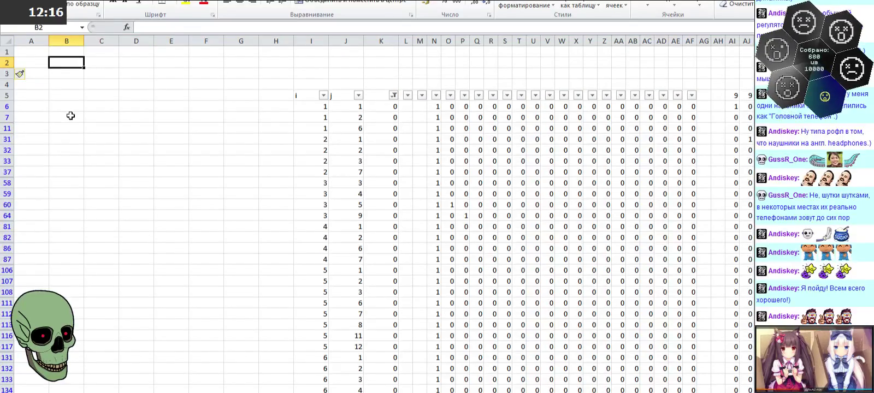
{"action": "type", "text": "пл элипса"}
{"action": "key", "text": "Return"}
{"action": "key", "text": "Up"}
{"action": "key", "text": "Right"}
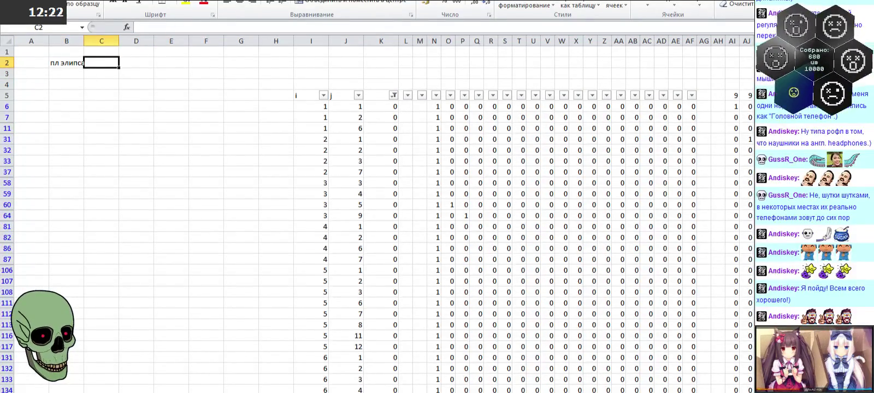
{"action": "scroll", "coordinate": [377, 218], "scroll_direction": "down", "scroll_amount": 3}
{"action": "scroll", "coordinate": [377, 219], "scroll_direction": "up", "scroll_amount": 3}
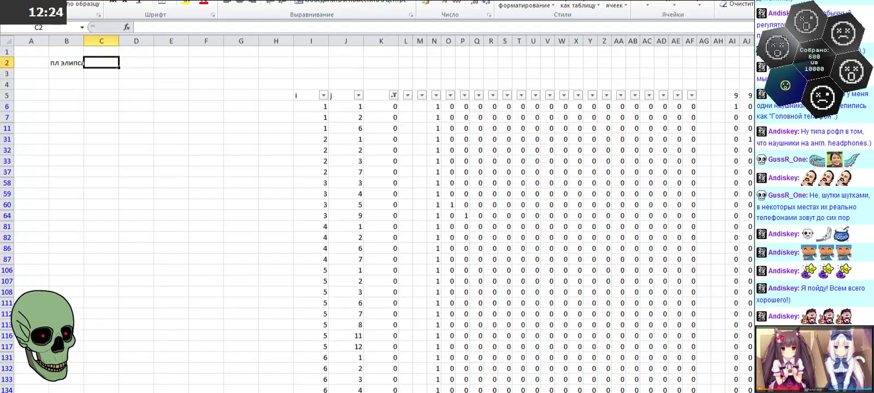
- Paste the ellipse area 4,24115 into C2, replacing its decimal point with a comma
{"action": "key", "text": "alt+Tab"}
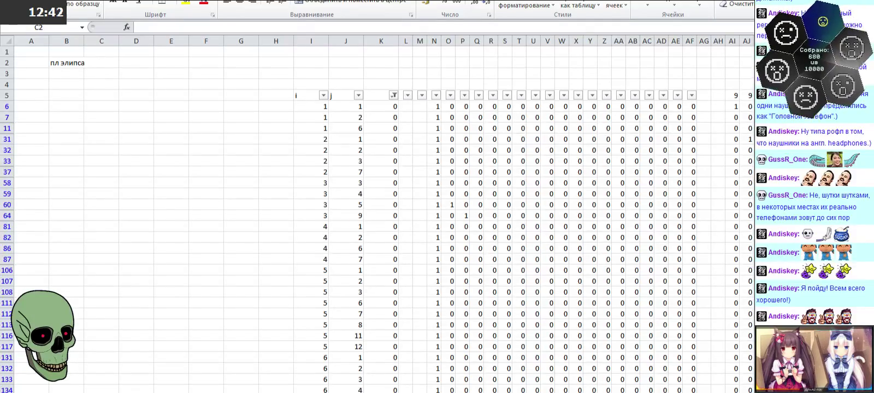
{"action": "key", "text": "alt+Tab"}
{"action": "key", "text": "ctrl+v"}
{"action": "left_click", "coordinate": [137, 29]}
{"action": "key", "text": "Delete"}
{"action": "type", "text": ","}
{"action": "key", "text": "Return"}
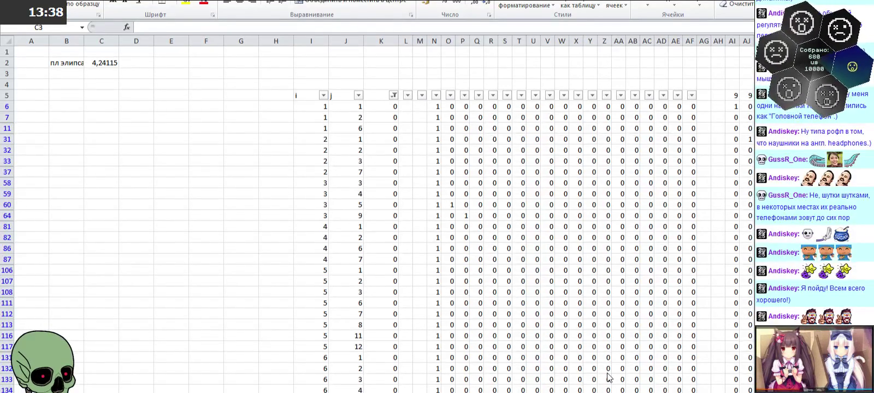
{"action": "left_click", "coordinate": [192, 96]}
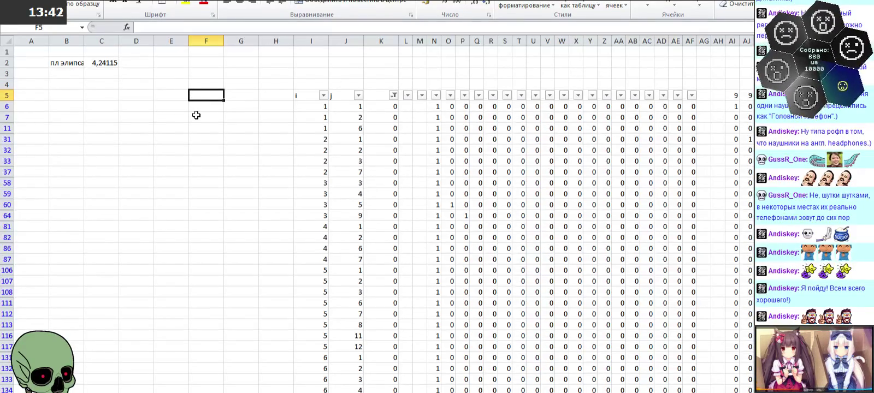
- Label cell D5 'пл части пикселя'
{"action": "key", "text": "Left"}
{"action": "key", "text": "Left"}
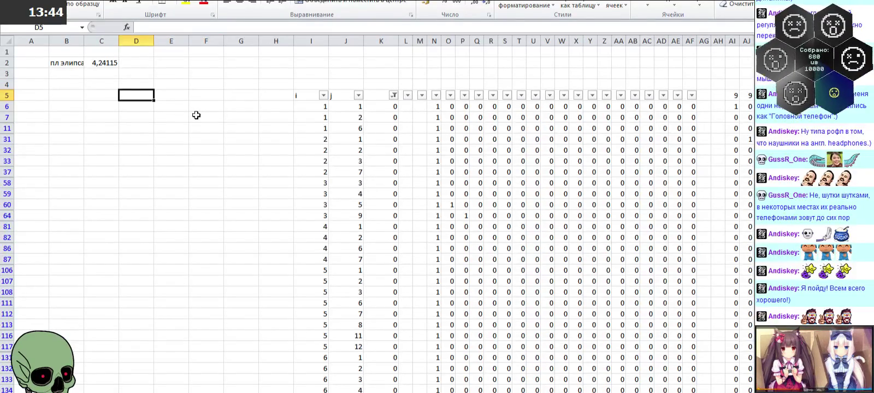
{"action": "type", "text": "пл пиксе"}
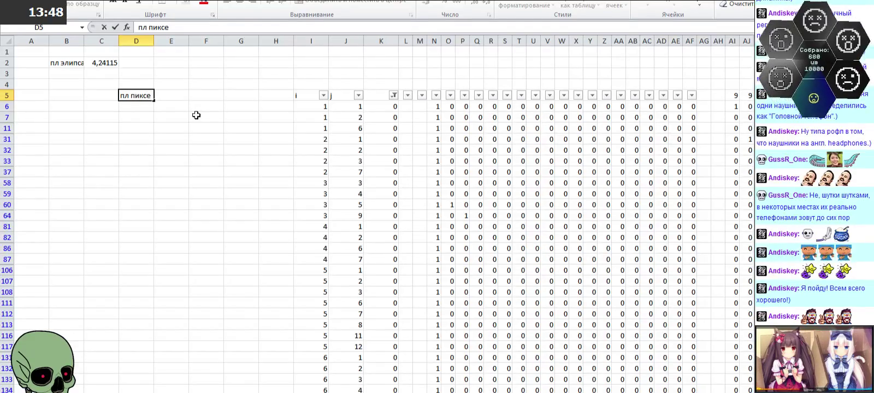
{"action": "key", "text": "BackSpace"}
{"action": "key", "text": "BackSpace"}
{"action": "key", "text": "BackSpace"}
{"action": "key", "text": "BackSpace"}
{"action": "key", "text": "BackSpace"}
{"action": "type", "text": "части пиксеол"}
{"action": "key", "text": "BackSpace"}
{"action": "key", "text": "BackSpace"}
{"action": "type", "text": "ля"}
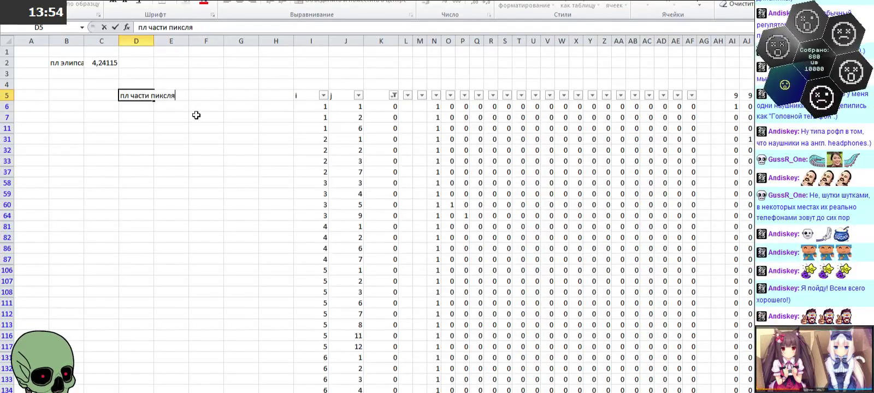
{"action": "type", "text": "еля"}
{"action": "key", "text": "Return"}
{"action": "key", "text": "Up"}
{"action": "key", "text": "Right"}
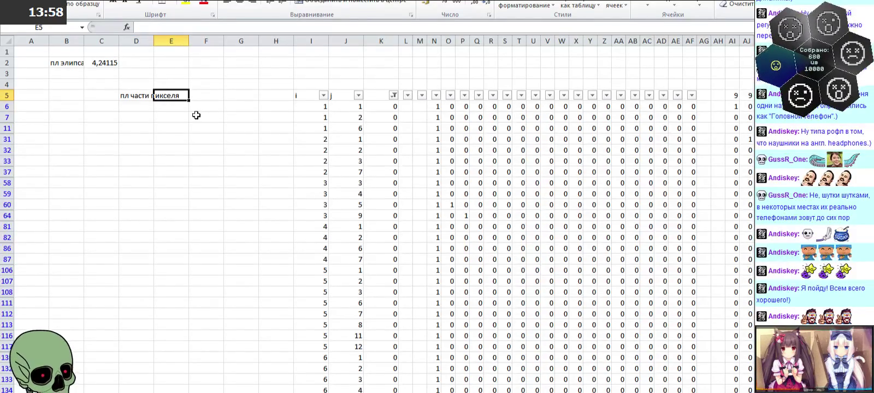
- Rename labels to 'S элипса' and 'S части пикселя', then try dragging B2:C2 toward E2
{"action": "left_click", "coordinate": [66, 63]}
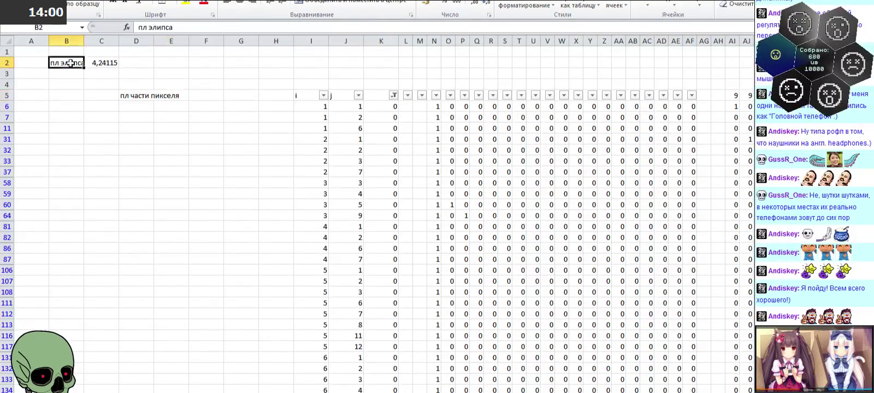
{"action": "double_click", "coordinate": [143, 27]}
{"action": "type", "text": "S"}
{"action": "left_click", "coordinate": [167, 76]}
{"action": "left_click", "coordinate": [141, 93]}
{"action": "double_click", "coordinate": [142, 27]}
{"action": "type", "text": "S"}
{"action": "left_click", "coordinate": [201, 84]}
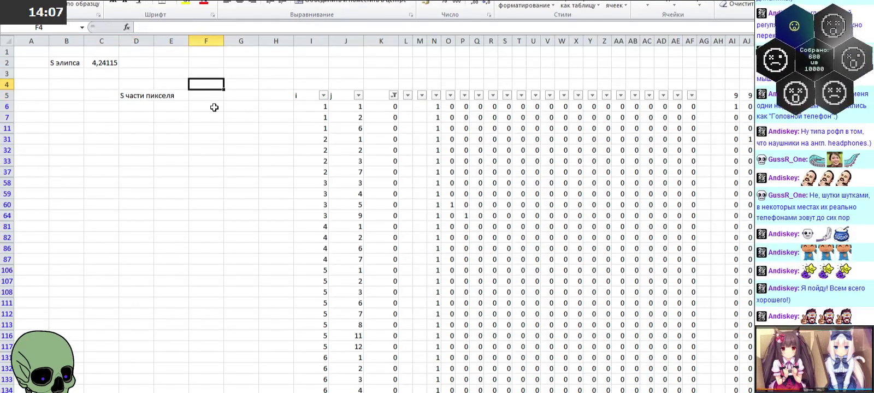
{"action": "double_click", "coordinate": [154, 41]}
{"action": "left_click_drag", "start_coordinate": [75, 64], "coordinate": [217, 62]}
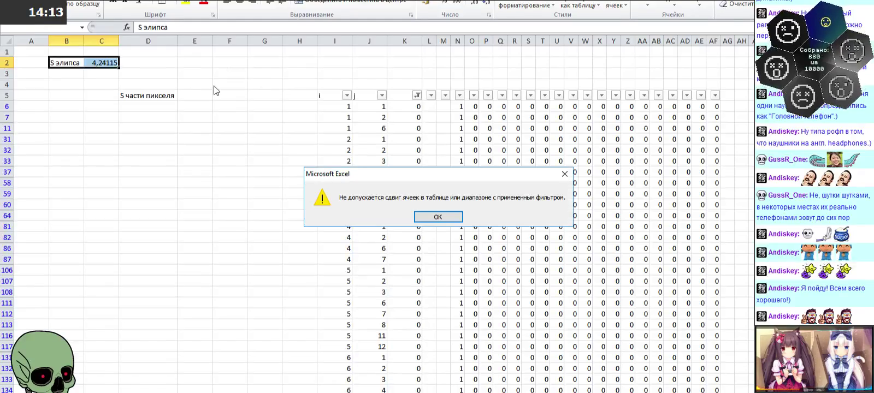
- Dismiss the filtered-range warning and copy the area label and value into D2:E2
{"action": "left_click", "coordinate": [438, 217]}
{"action": "key", "text": "ctrl+c"}
{"action": "left_click", "coordinate": [155, 62]}
{"action": "key", "text": "ctrl+v"}
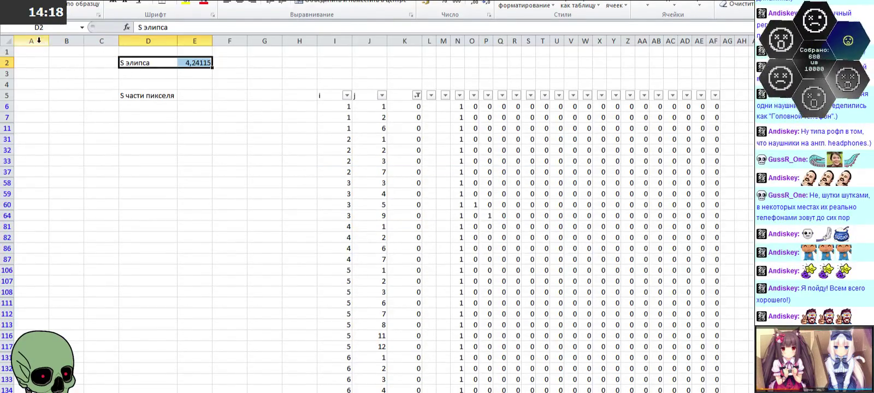
- Delete columns A and B and fit column C to the area value
{"action": "left_click_drag", "start_coordinate": [31, 41], "coordinate": [66, 41]}
{"action": "right_click", "coordinate": [68, 40]}
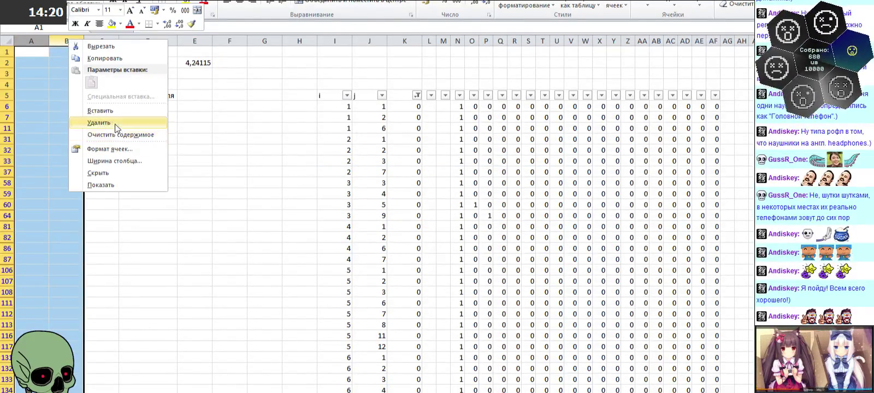
{"action": "left_click", "coordinate": [118, 124]}
{"action": "left_click", "coordinate": [163, 138]}
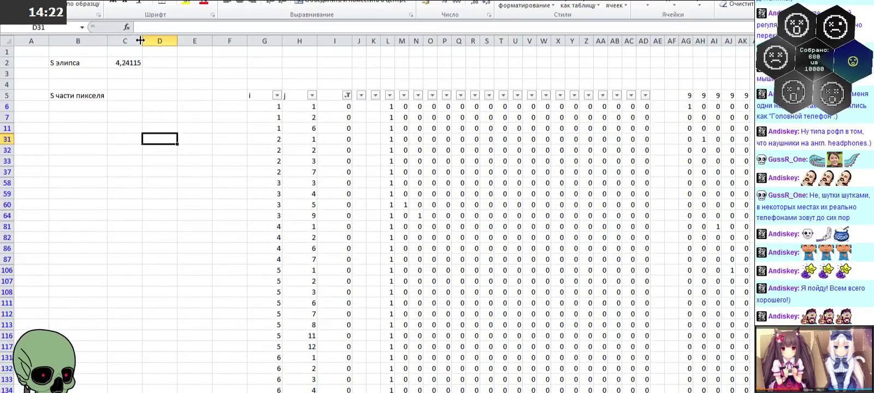
{"action": "double_click", "coordinate": [142, 41]}
{"action": "left_click", "coordinate": [129, 97]}
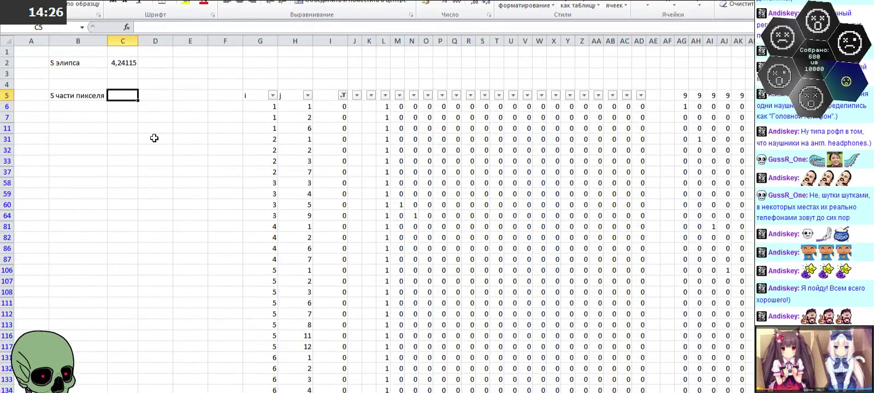
- Enter 1 in B6 and the header 'Отношение' in C5
{"action": "left_click", "coordinate": [65, 106]}
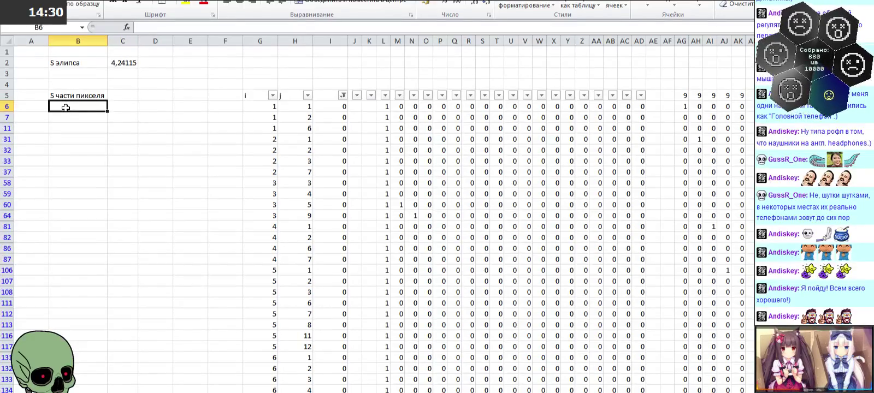
{"action": "type", "text": "1"}
{"action": "key", "text": "Return"}
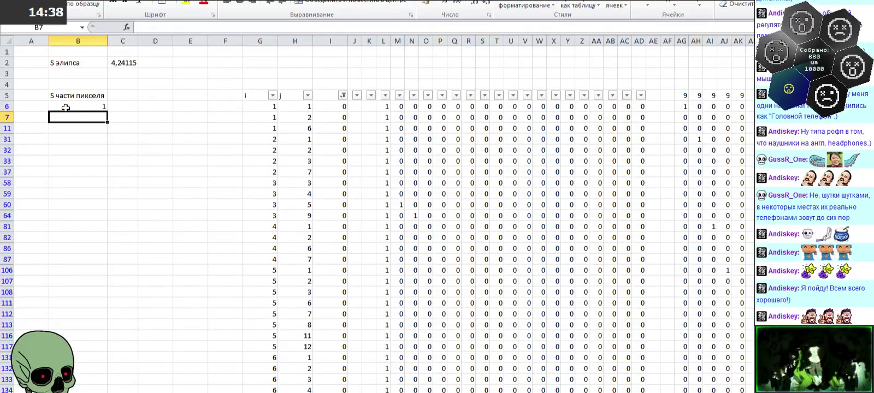
{"action": "key", "text": "Up"}
{"action": "key", "text": "Up"}
{"action": "key", "text": "Right"}
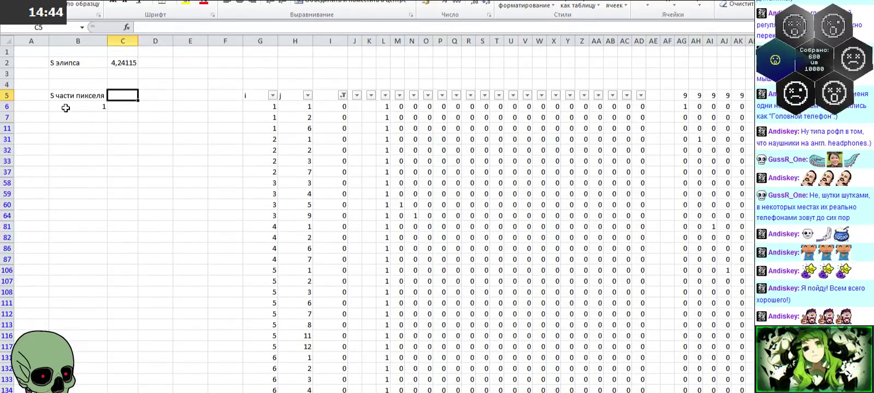
{"action": "type", "text": "Отношение"}
{"action": "key", "text": "Return"}
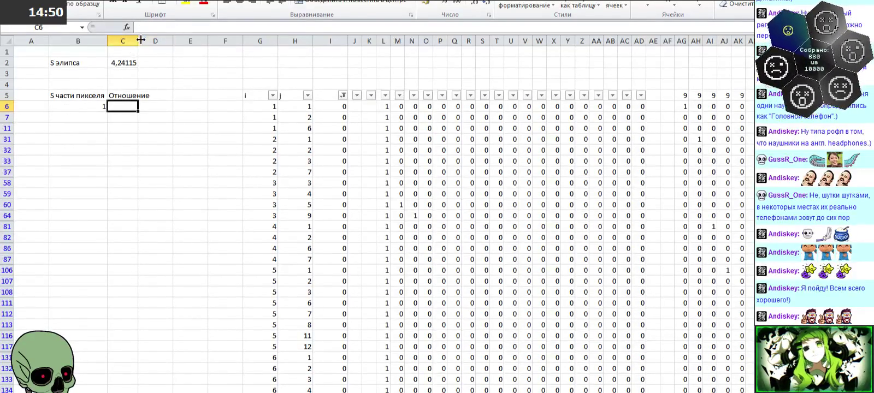
{"action": "double_click", "coordinate": [139, 39]}
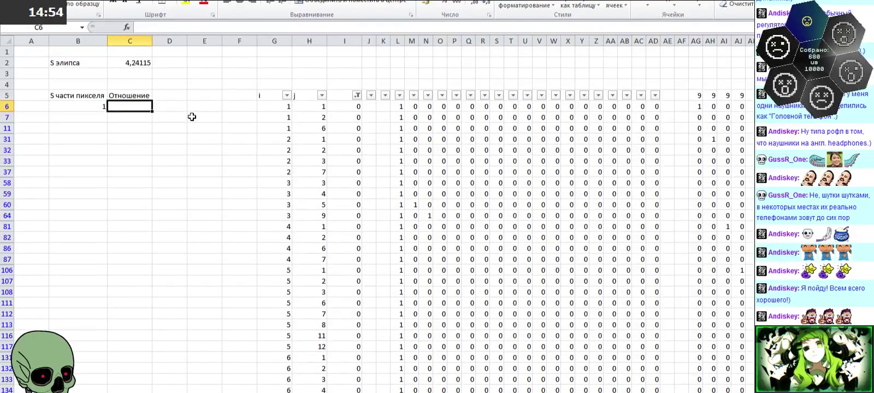
- Enter the ratio formula =B6/$C$2 in C6
{"action": "type", "text": "="}
{"action": "key", "text": "Left"}
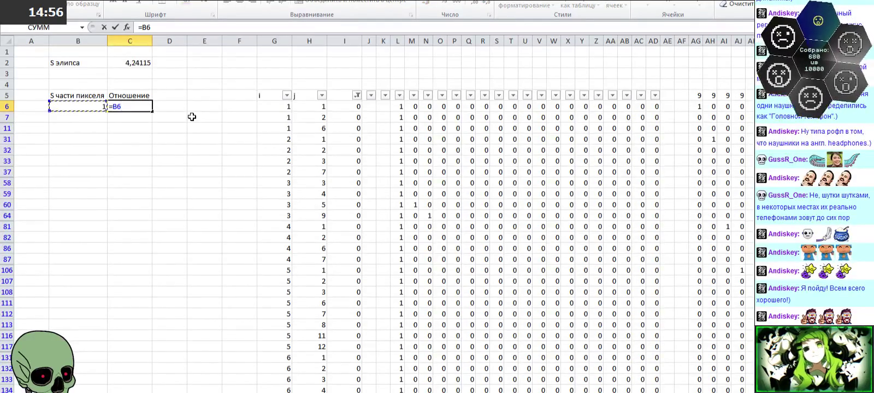
{"action": "type", "text": "/"}
{"action": "left_click", "coordinate": [124, 63]}
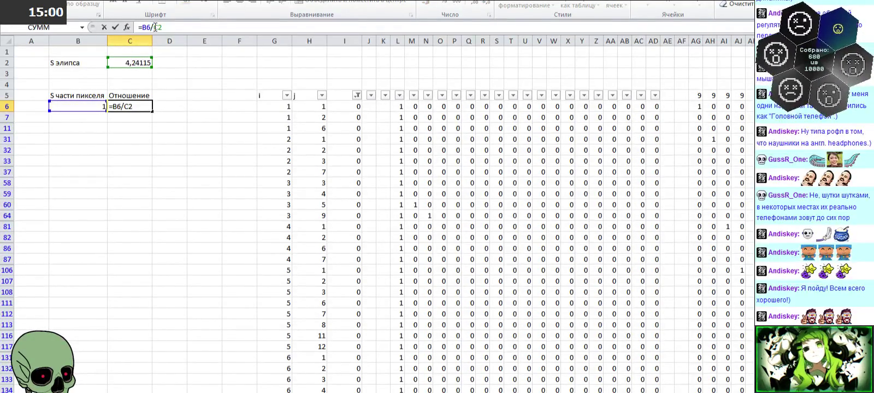
{"action": "key", "text": "F4"}
{"action": "key", "text": "Return"}
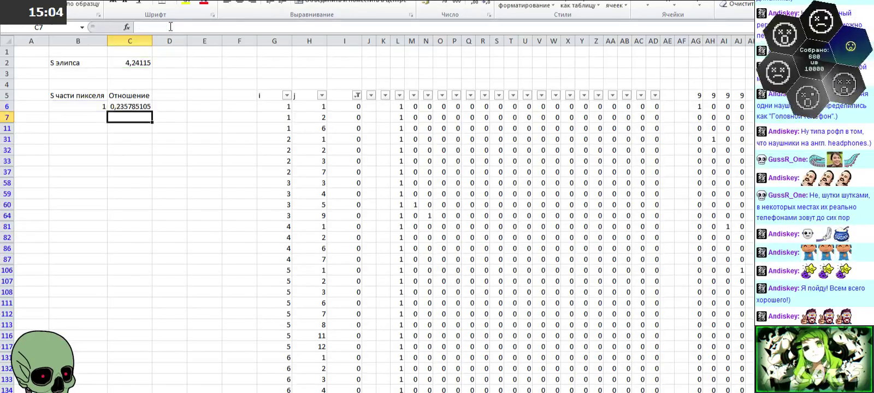
{"action": "left_click", "coordinate": [74, 119]}
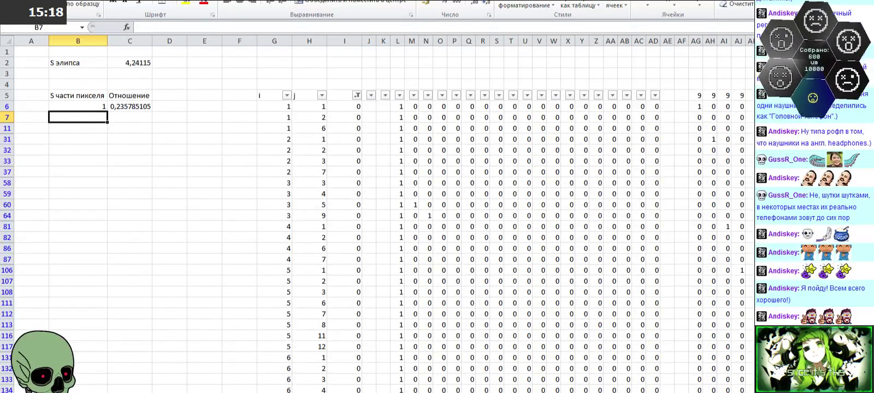
{"action": "scroll", "coordinate": [685, 142], "scroll_direction": "down", "scroll_amount": 1}
- Filter the table's column j to show only the rows where j = 1
{"action": "scroll", "coordinate": [685, 142], "scroll_direction": "up", "scroll_amount": 1}
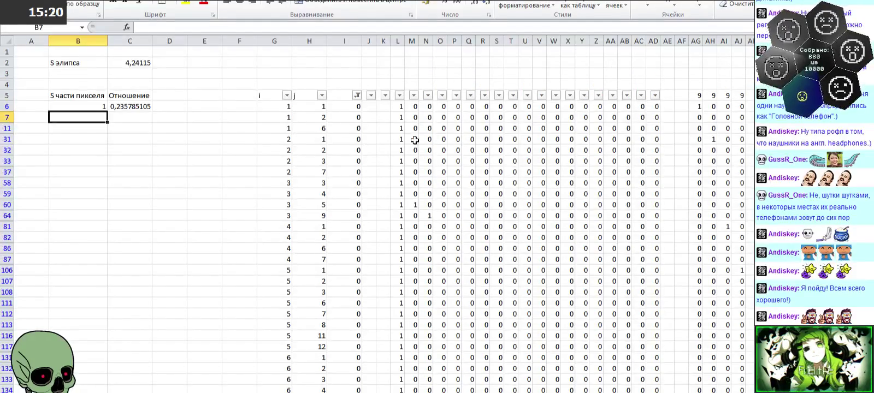
{"action": "left_click", "coordinate": [321, 95]}
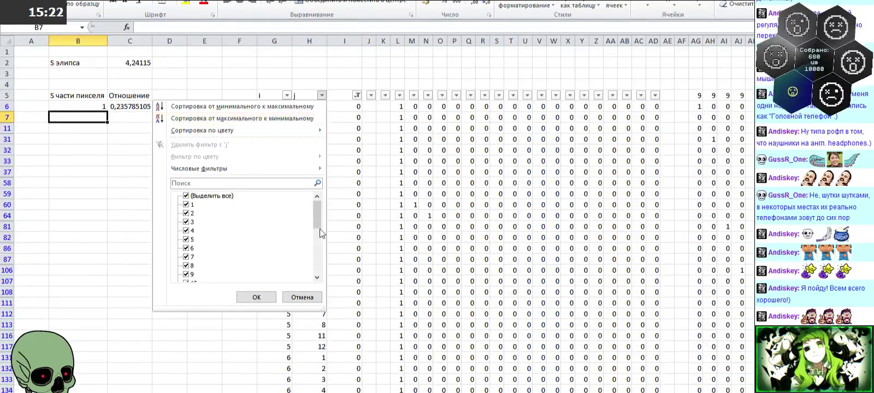
{"action": "scroll", "coordinate": [320, 234], "scroll_direction": "down", "scroll_amount": 3}
{"action": "scroll", "coordinate": [320, 233], "scroll_direction": "down", "scroll_amount": 2}
{"action": "scroll", "coordinate": [320, 234], "scroll_direction": "up", "scroll_amount": 5}
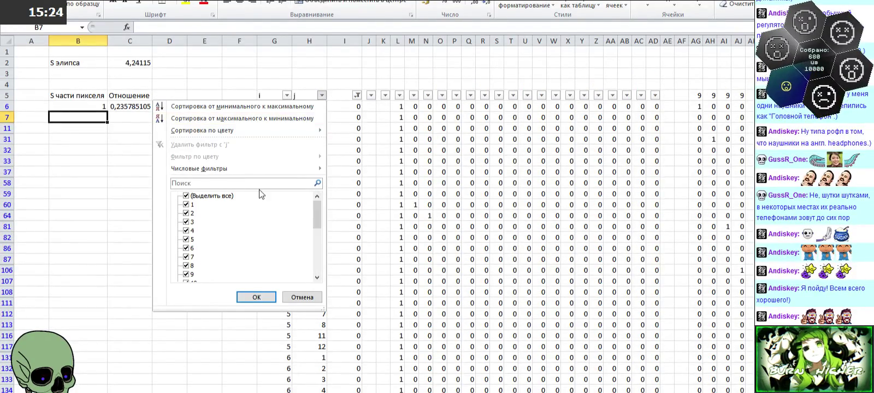
{"action": "left_click", "coordinate": [208, 195]}
{"action": "left_click", "coordinate": [200, 196]}
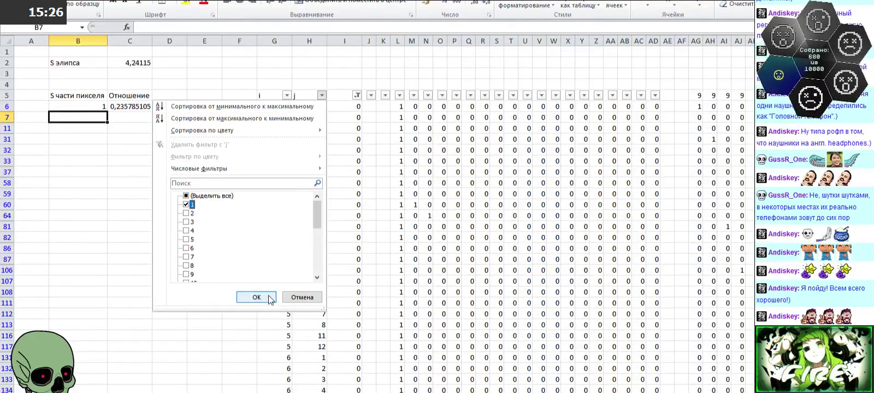
{"action": "left_click", "coordinate": [256, 298]}
- Enter 0,273813 as the pixel-part area in B31 for the i = 2 row
{"action": "left_click", "coordinate": [69, 118]}
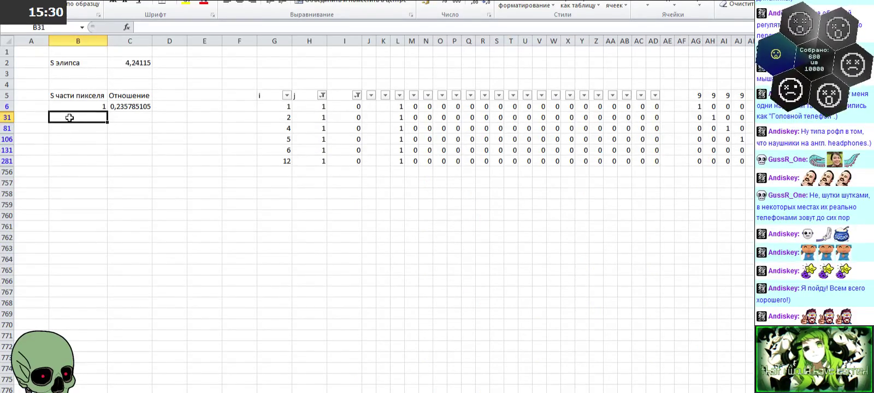
{"action": "scroll", "coordinate": [69, 118], "scroll_direction": "down", "scroll_amount": 2}
{"action": "scroll", "coordinate": [70, 117], "scroll_direction": "up", "scroll_amount": 2}
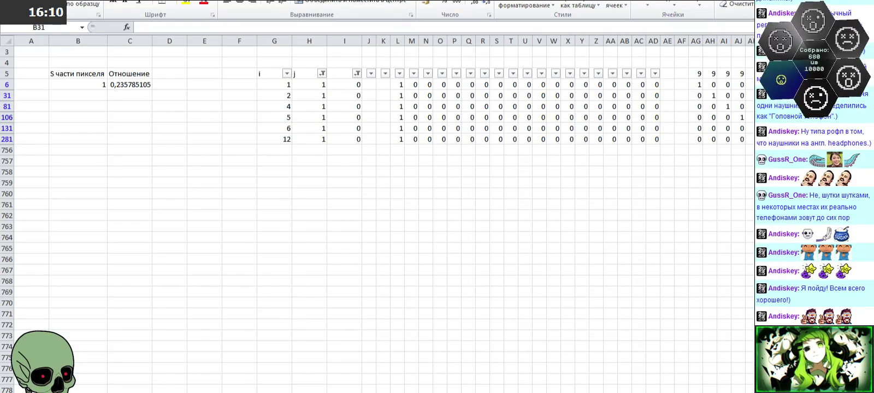
{"action": "left_click", "coordinate": [93, 96]}
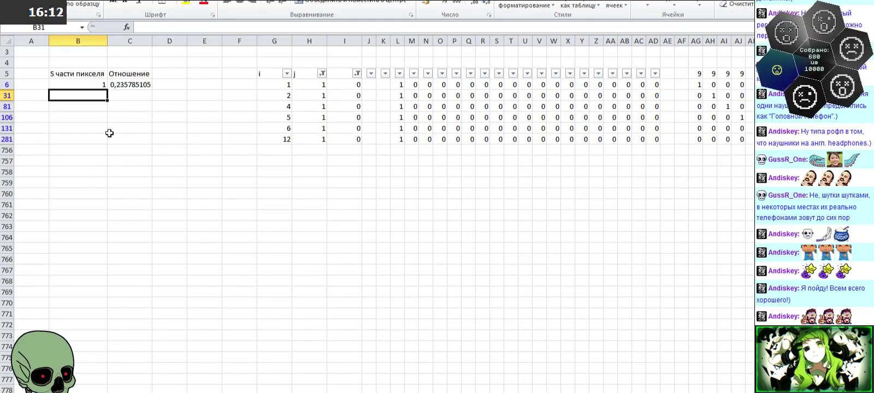
{"action": "type", "text": "0,27"}
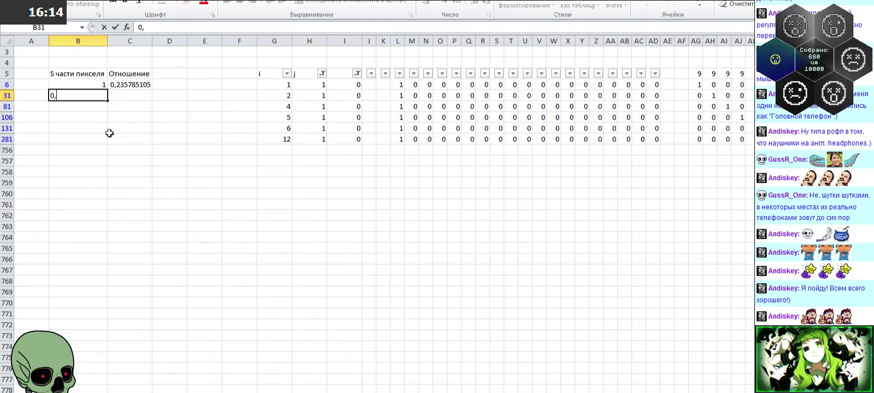
{"action": "type", "text": "3813"}
{"action": "key", "text": "Return"}
{"action": "key", "text": "Return"}
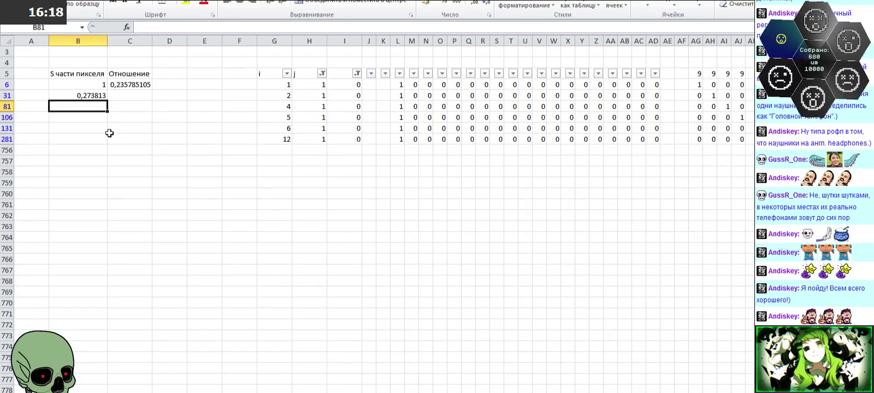
{"action": "scroll", "coordinate": [109, 133], "scroll_direction": "up", "scroll_amount": 1}
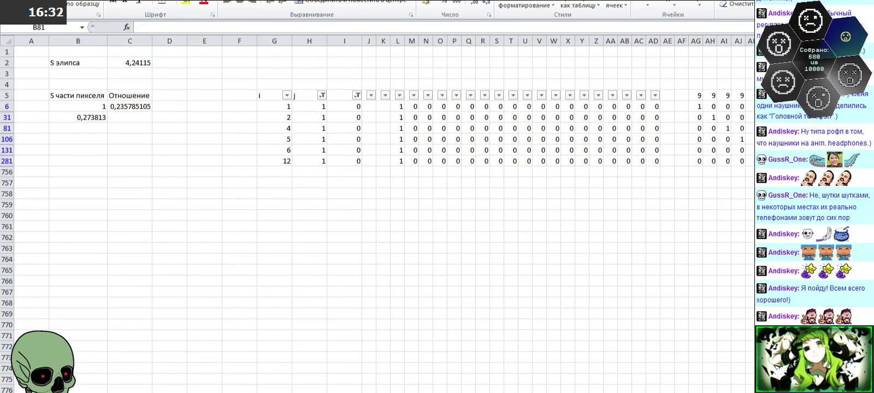
{"action": "key", "text": "alt+Tab"}
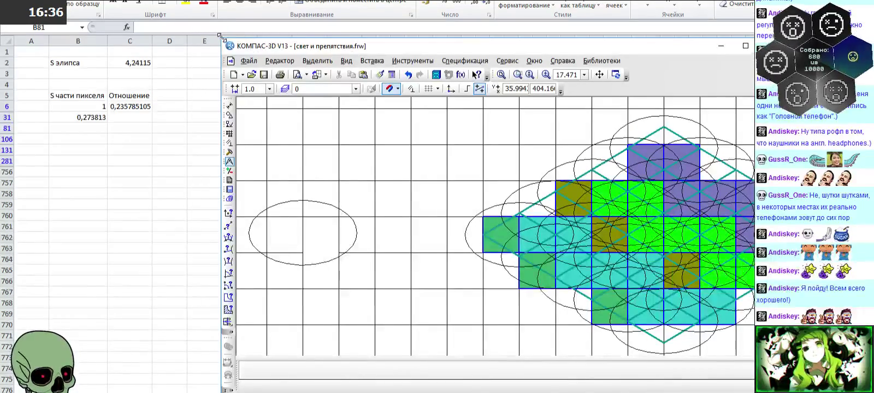
- Arrange Excel on the left half of the screen and the KOMPAS drawing on the right
{"action": "left_click_drag", "start_coordinate": [226, 42], "coordinate": [334, 0]}
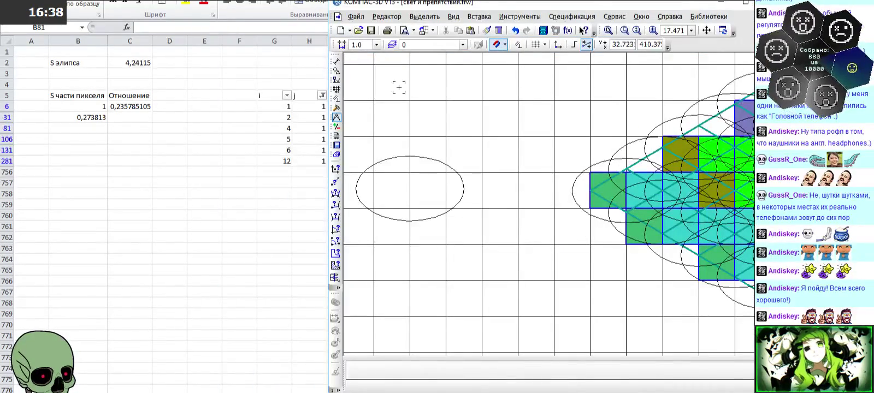
{"action": "key", "text": "alt+Tab"}
{"action": "key", "text": "super+Left"}
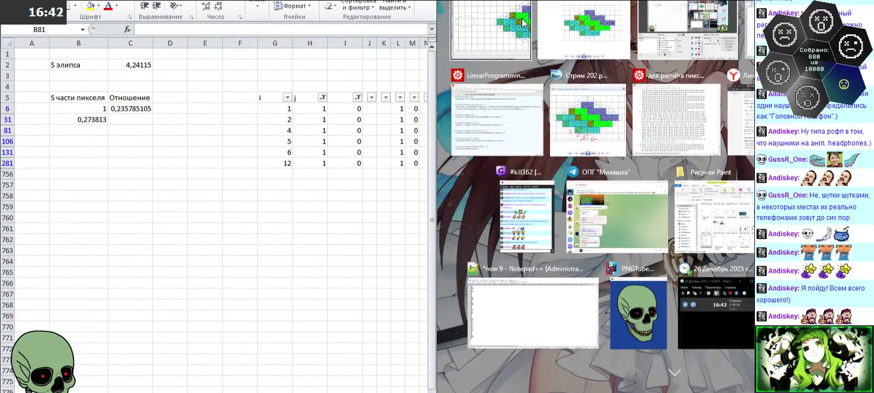
{"action": "left_click", "coordinate": [524, 22]}
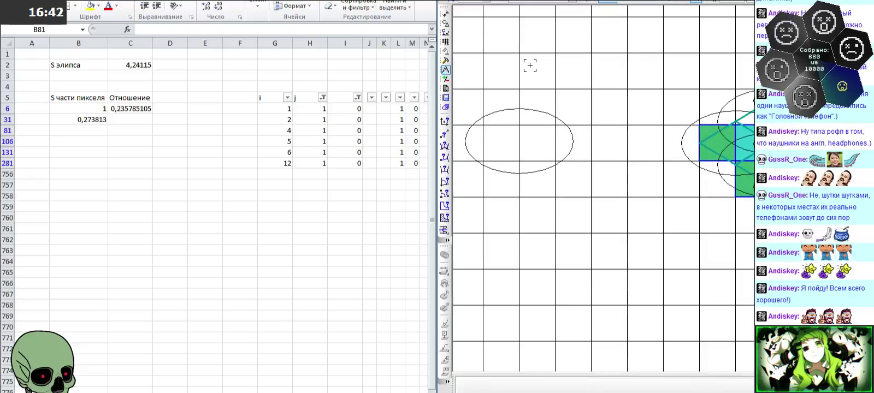
{"action": "scroll", "coordinate": [549, 173], "scroll_direction": "down", "scroll_amount": 2}
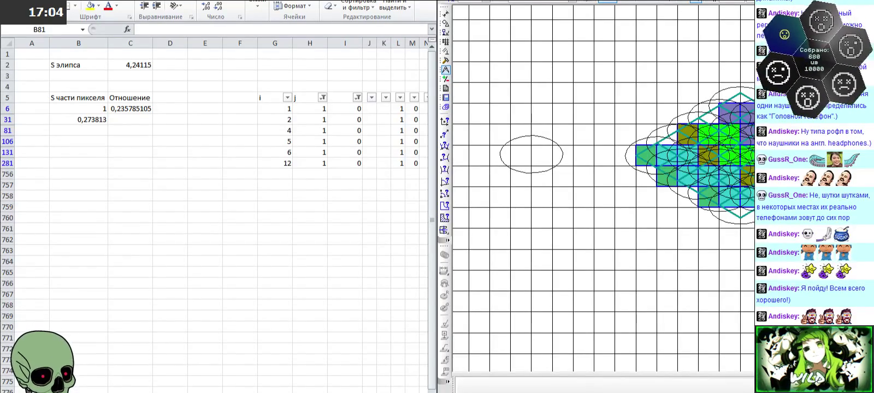
- Enter area 1 in B81 after checking that row's i value
{"action": "left_click", "coordinate": [274, 129]}
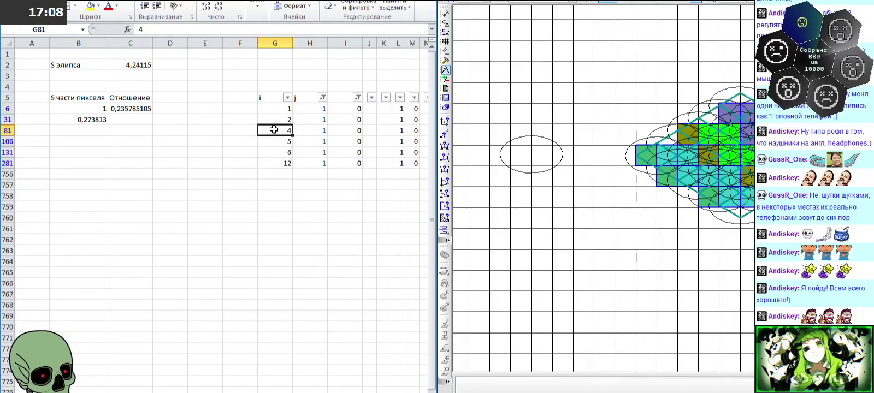
{"action": "left_click", "coordinate": [77, 131]}
{"action": "type", "text": "1"}
{"action": "left_click", "coordinate": [81, 143]}
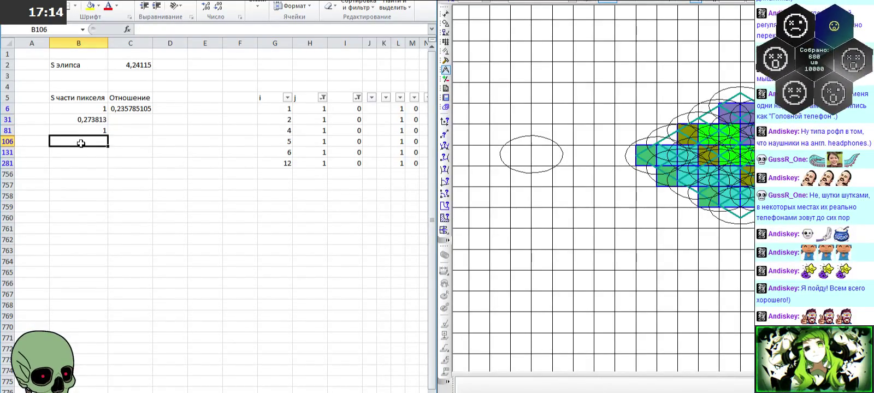
{"action": "key", "text": "Right"}
{"action": "key", "text": "Right"}
{"action": "key", "text": "Right"}
{"action": "key", "text": "Right"}
{"action": "key", "text": "Right"}
{"action": "key", "text": "Right"}
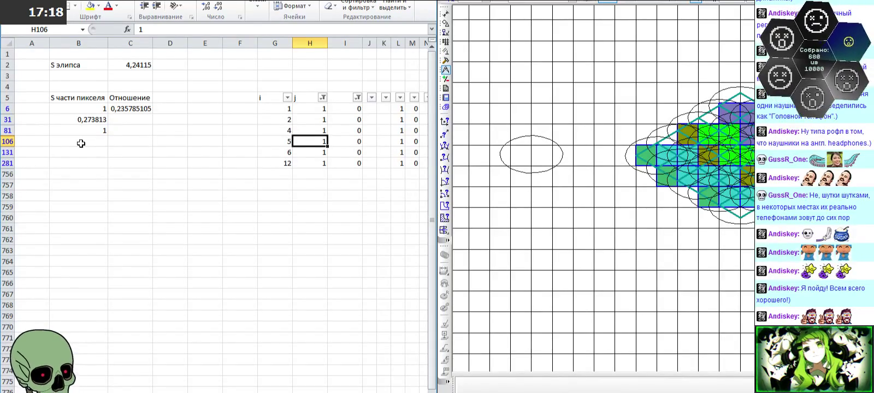
- Measure the ellipse part right of the gridline with KOMPAS Area measurement
{"action": "left_click", "coordinate": [616, 160]}
{"action": "scroll", "coordinate": [655, 172], "scroll_direction": "up", "scroll_amount": 2}
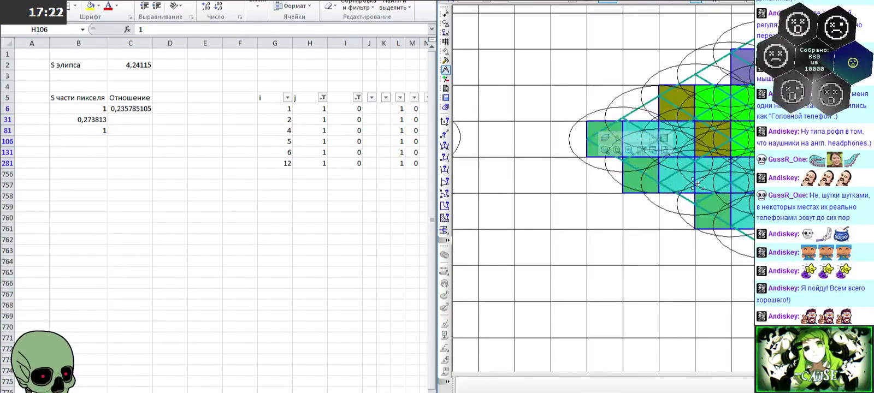
{"action": "scroll", "coordinate": [696, 182], "scroll_direction": "down", "scroll_amount": 2}
{"action": "scroll", "coordinate": [523, 150], "scroll_direction": "up", "scroll_amount": 2}
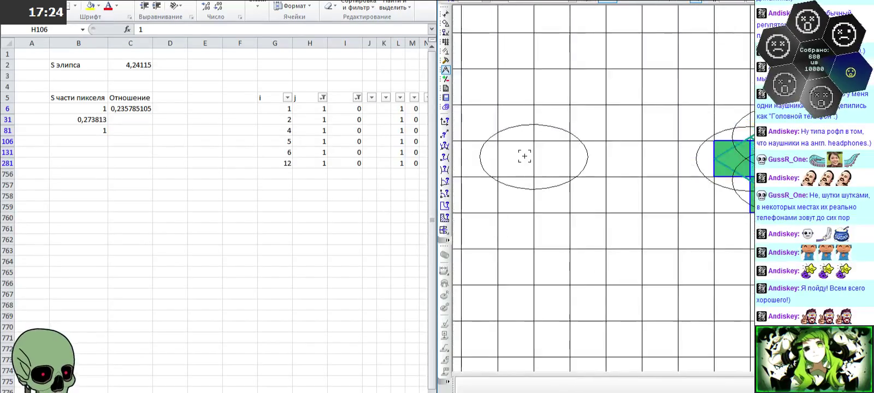
{"action": "left_click", "coordinate": [446, 218]}
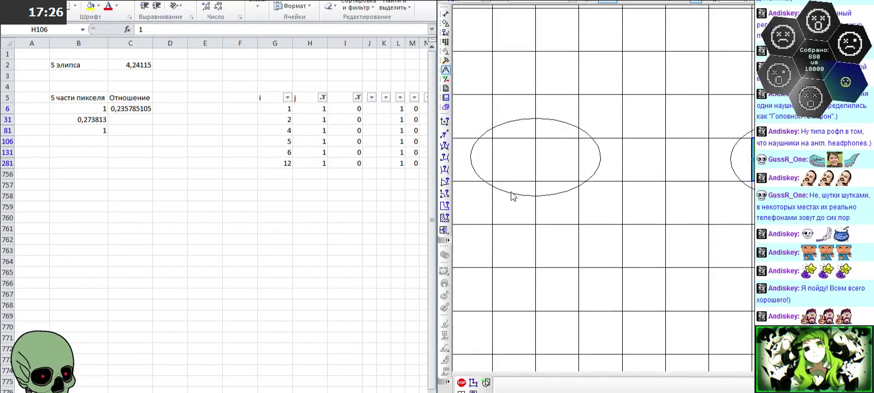
{"action": "left_click", "coordinate": [591, 155]}
{"action": "left_click", "coordinate": [592, 155]}
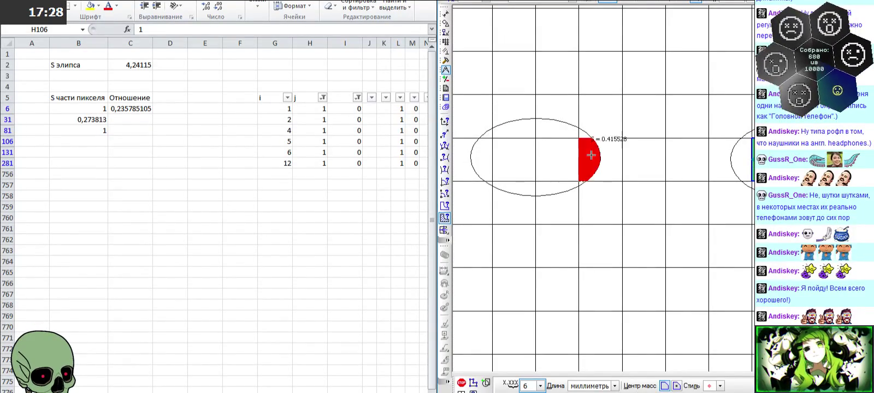
{"action": "key", "text": "Escape"}
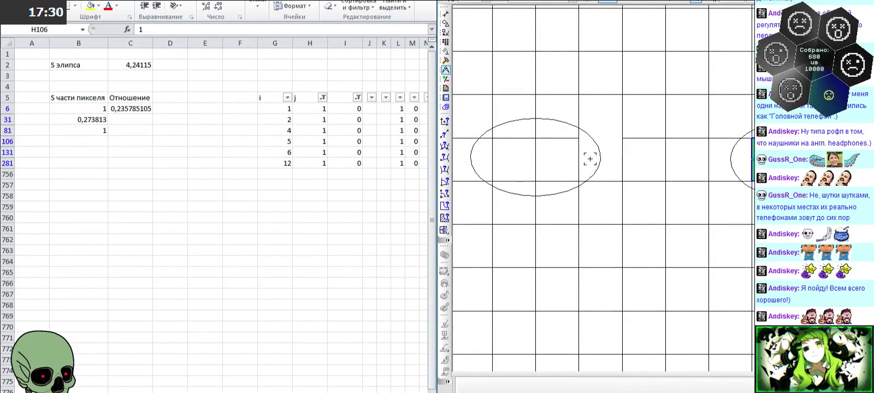
- Re-measure the ellipse part inside that pixel and record 0,415528 in B106
{"action": "scroll", "coordinate": [621, 208], "scroll_direction": "up", "scroll_amount": 1}
{"action": "left_click", "coordinate": [446, 217]}
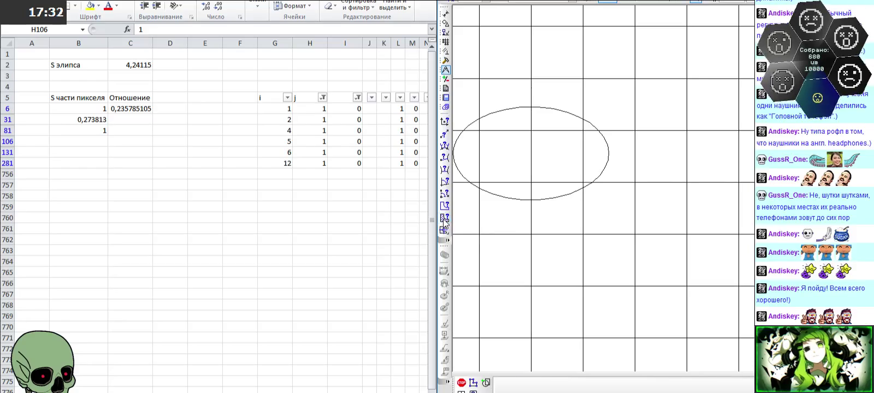
{"action": "left_click", "coordinate": [599, 153]}
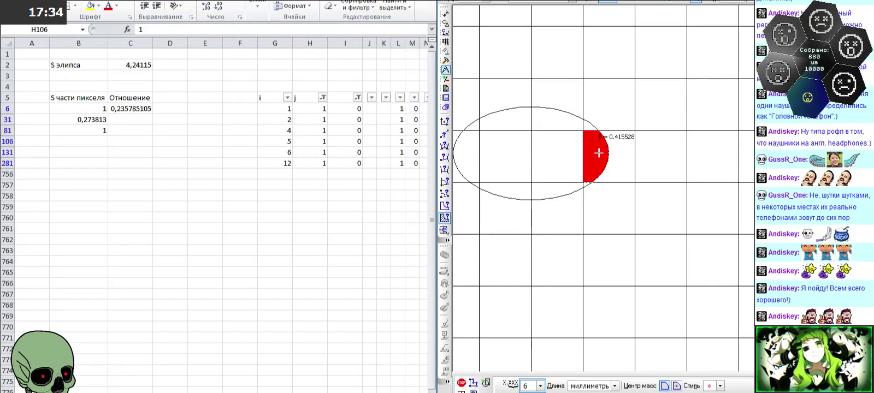
{"action": "left_click", "coordinate": [82, 141]}
{"action": "type", "text": "0,415528"}
{"action": "key", "text": "Return"}
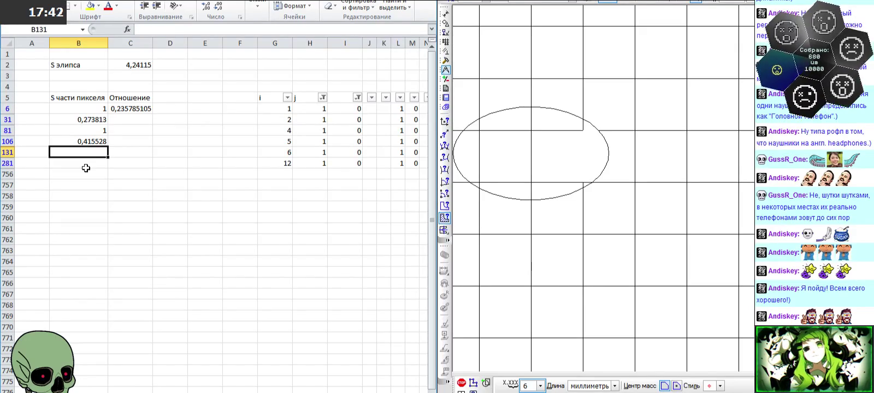
- Measure the next pixel region's area and record 0,011242 in B131
{"action": "left_click", "coordinate": [655, 287]}
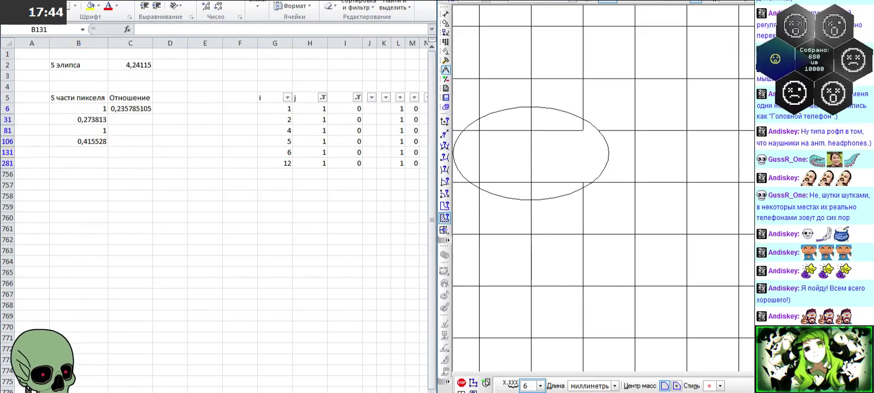
{"action": "key", "text": "Escape"}
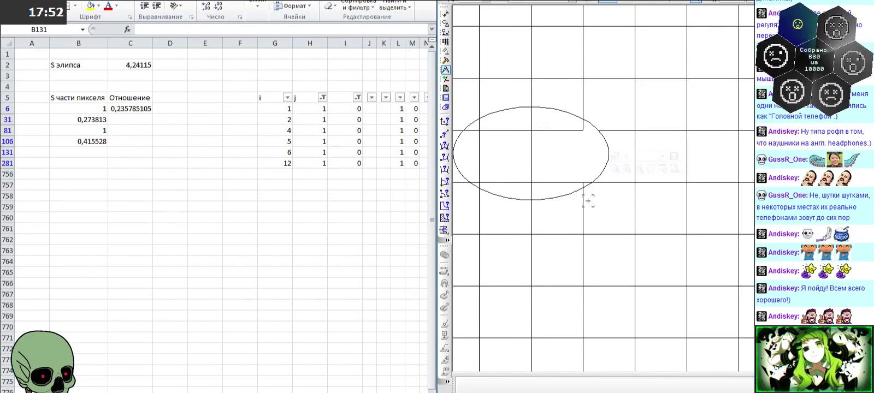
{"action": "scroll", "coordinate": [584, 188], "scroll_direction": "down", "scroll_amount": 1}
{"action": "scroll", "coordinate": [583, 188], "scroll_direction": "up", "scroll_amount": 1}
{"action": "scroll", "coordinate": [582, 187], "scroll_direction": "up", "scroll_amount": 1}
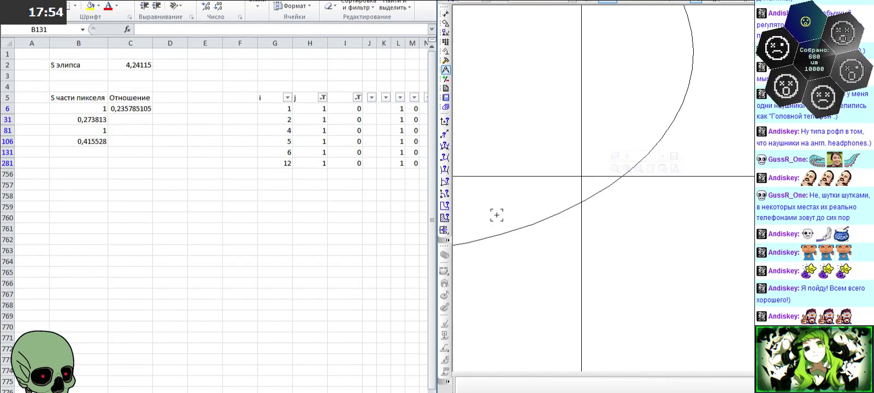
{"action": "left_click", "coordinate": [443, 219]}
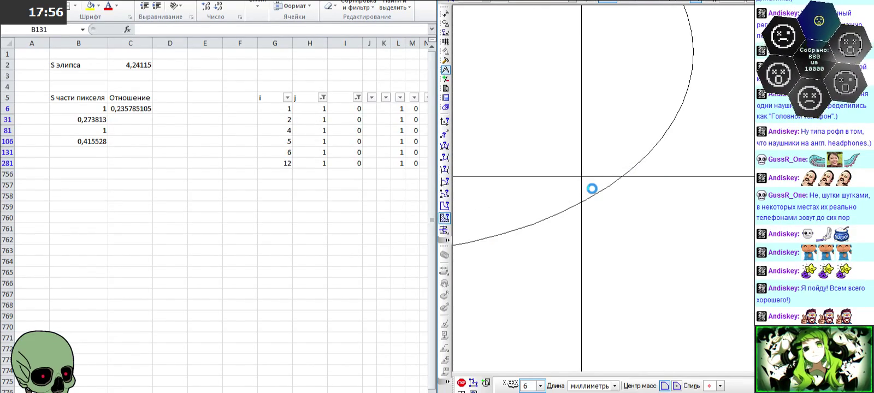
{"action": "left_click", "coordinate": [67, 164]}
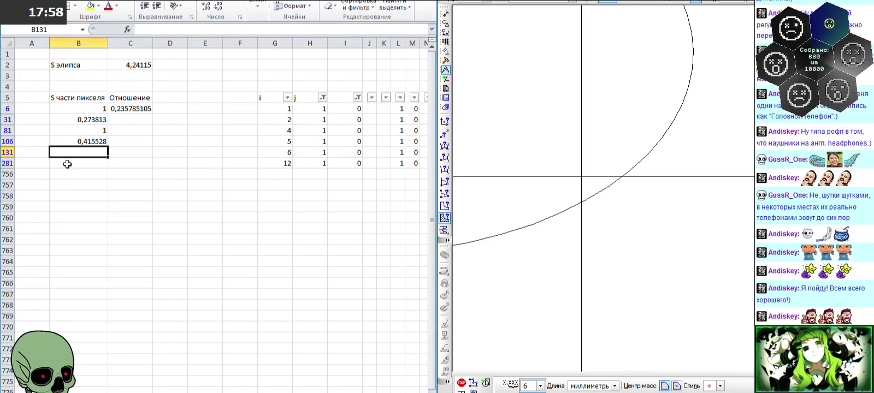
{"action": "type", "text": "0,011"}
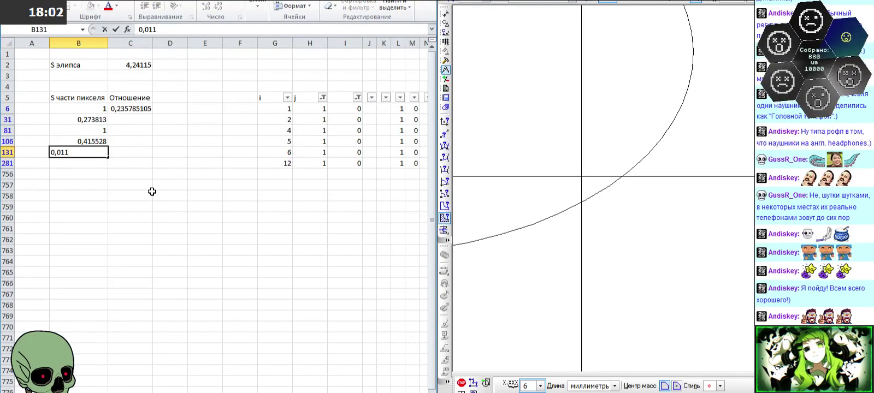
{"action": "type", "text": "242"}
{"action": "key", "text": "Return"}
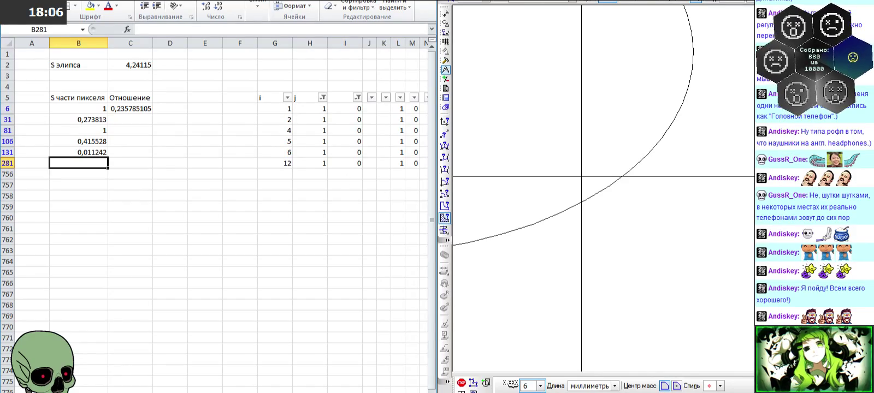
{"action": "key", "text": "Escape"}
- Zoom in and measure the area of the pixel piece inside the ellipse in KOMPAS
{"action": "scroll", "coordinate": [669, 210], "scroll_direction": "down", "scroll_amount": 2}
{"action": "scroll", "coordinate": [640, 248], "scroll_direction": "down", "scroll_amount": 2}
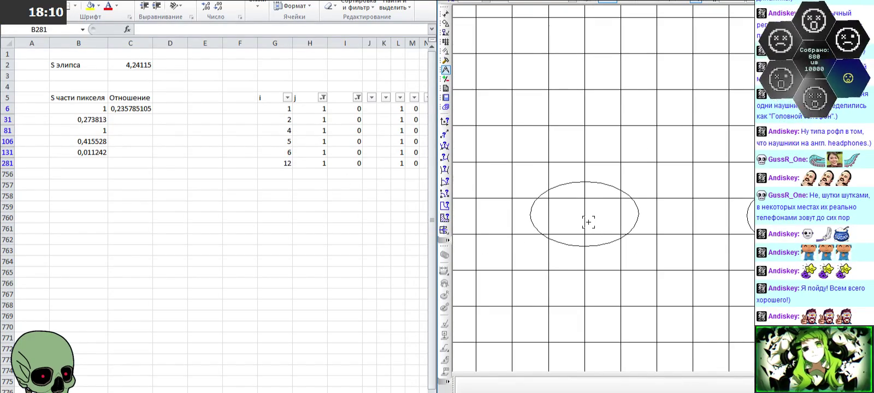
{"action": "scroll", "coordinate": [555, 203], "scroll_direction": "down", "scroll_amount": 1}
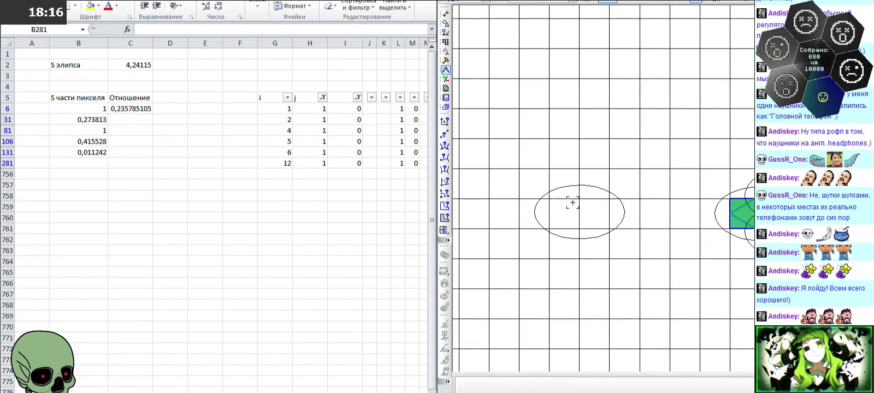
{"action": "scroll", "coordinate": [619, 202], "scroll_direction": "up", "scroll_amount": 1}
{"action": "scroll", "coordinate": [617, 200], "scroll_direction": "up", "scroll_amount": 1}
{"action": "scroll", "coordinate": [616, 199], "scroll_direction": "up", "scroll_amount": 1}
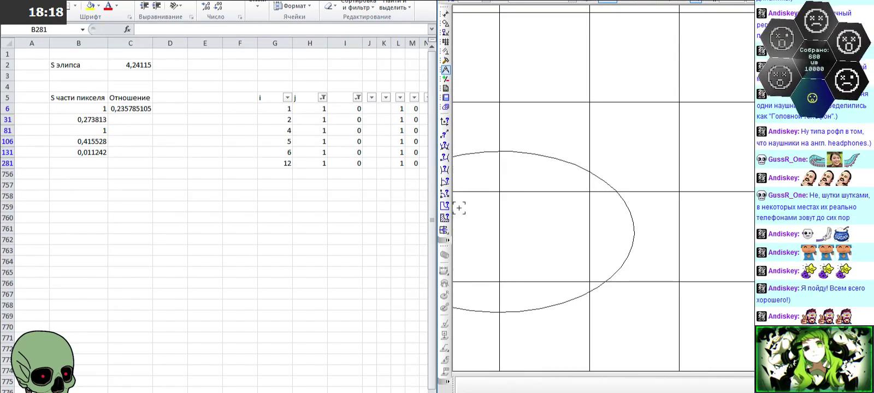
{"action": "left_click", "coordinate": [444, 217]}
{"action": "left_click", "coordinate": [600, 184]}
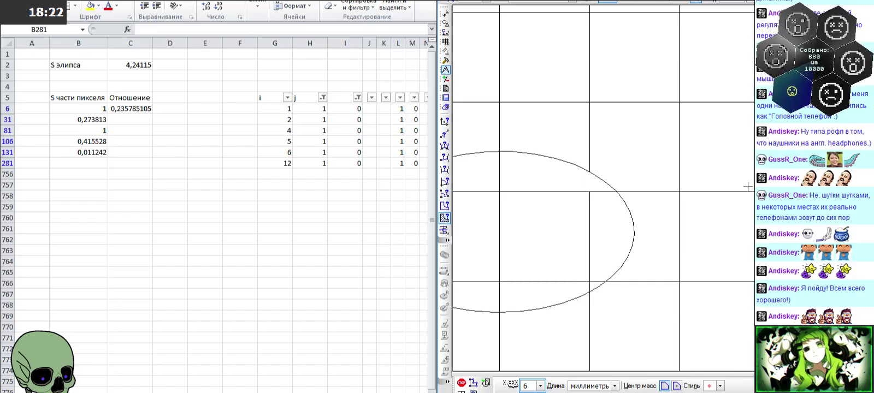
- Enter 0,037852 in B281 and fill the ratio formula down to row 281
{"action": "left_click", "coordinate": [152, 168]}
{"action": "type", "text": "0,0378"}
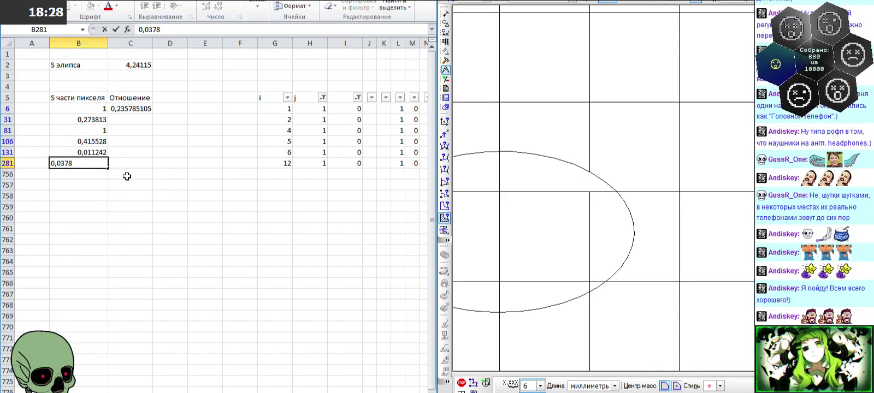
{"action": "type", "text": "52"}
{"action": "key", "text": "Return"}
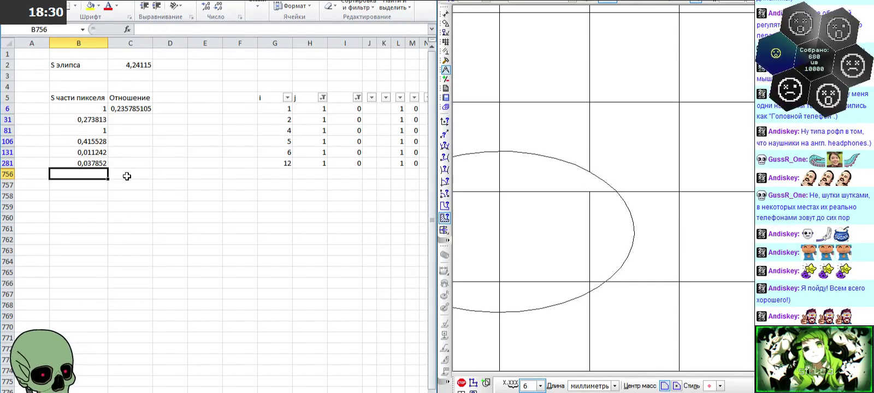
{"action": "left_click_drag", "start_coordinate": [154, 113], "coordinate": [153, 165]}
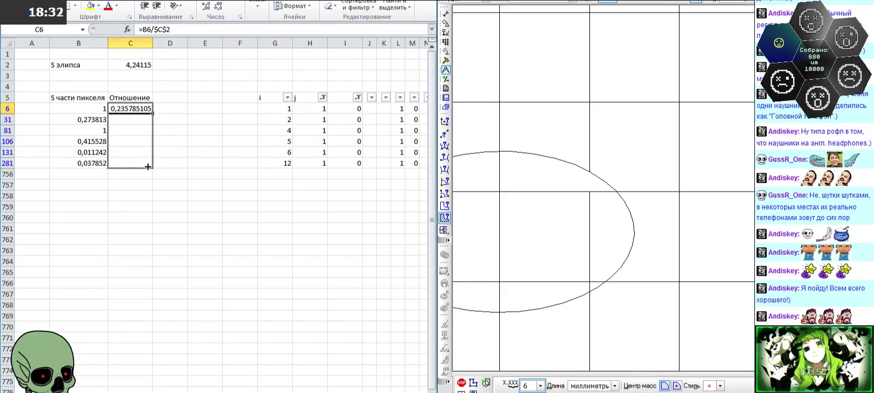
- Deselect the Отношение cells, now filled down to row 281, and return to the sheet
{"action": "left_click", "coordinate": [145, 219]}
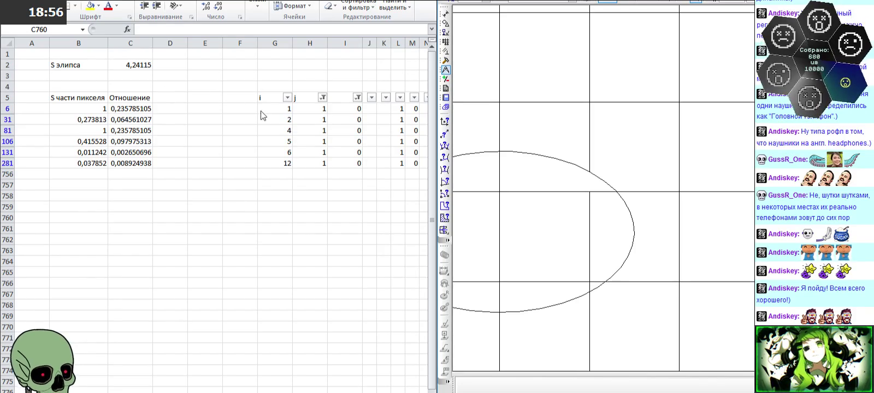
{"action": "left_click", "coordinate": [323, 98]}
- Filter column j to j = 2 and scroll through the seven listed rows
{"action": "left_click", "coordinate": [187, 206]}
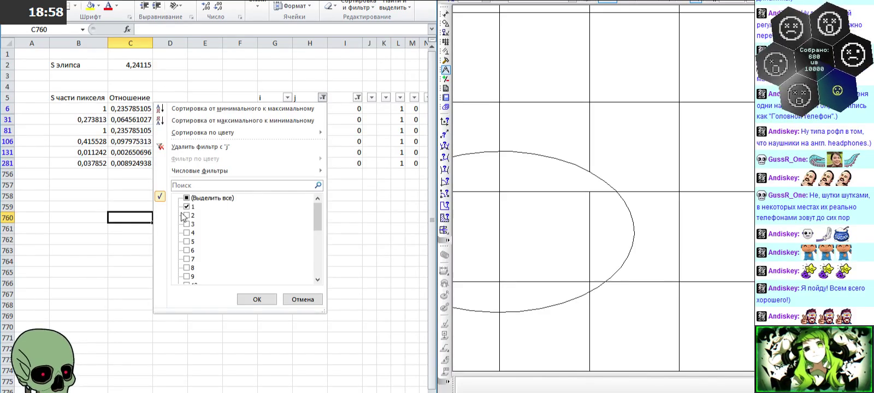
{"action": "left_click", "coordinate": [255, 299]}
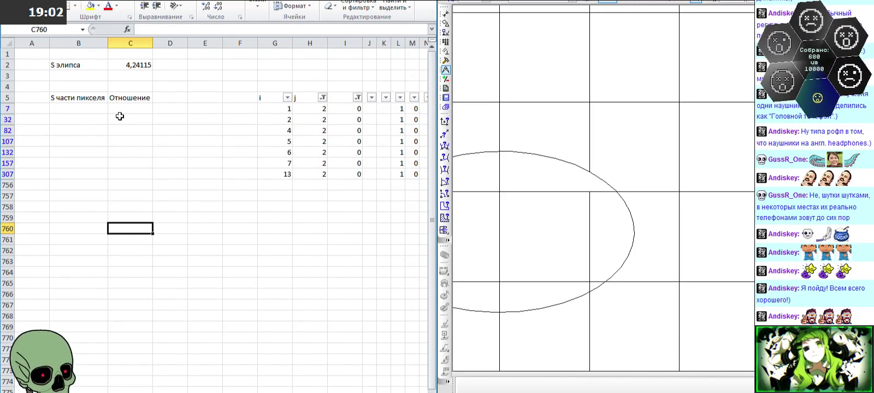
{"action": "scroll", "coordinate": [540, 191], "scroll_direction": "down", "scroll_amount": 3}
{"action": "scroll", "coordinate": [541, 191], "scroll_direction": "down", "scroll_amount": 3}
{"action": "scroll", "coordinate": [689, 231], "scroll_direction": "up", "scroll_amount": 4}
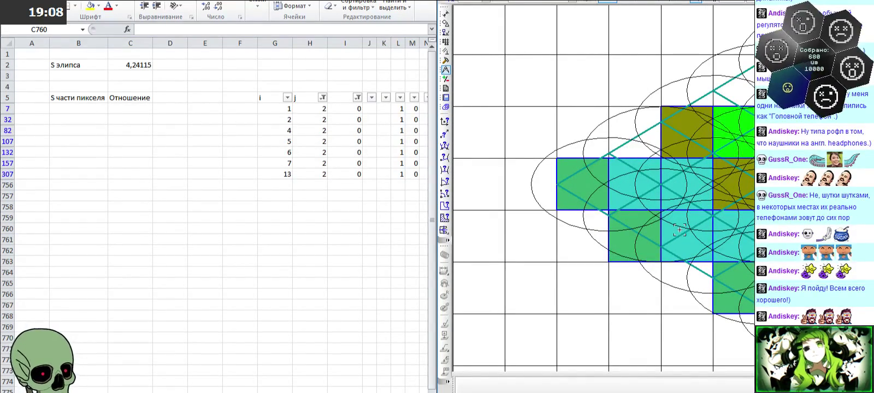
{"action": "scroll", "coordinate": [605, 212], "scroll_direction": "up", "scroll_amount": 2}
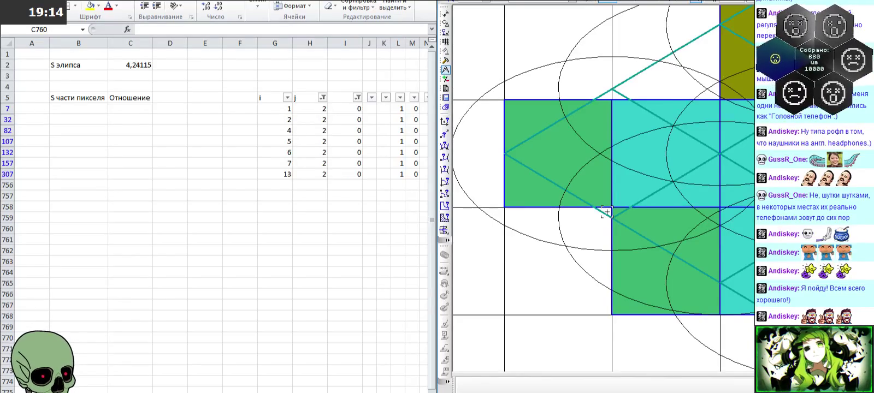
{"action": "scroll", "coordinate": [605, 212], "scroll_direction": "down", "scroll_amount": 3}
{"action": "scroll", "coordinate": [601, 202], "scroll_direction": "down", "scroll_amount": 2}
{"action": "scroll", "coordinate": [590, 185], "scroll_direction": "down", "scroll_amount": 1}
{"action": "scroll", "coordinate": [571, 161], "scroll_direction": "down", "scroll_amount": 2}
{"action": "scroll", "coordinate": [506, 159], "scroll_direction": "up", "scroll_amount": 3}
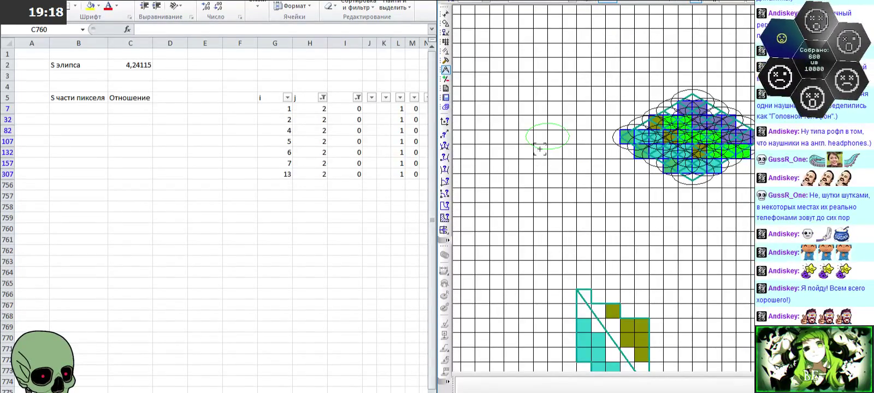
{"action": "scroll", "coordinate": [611, 189], "scroll_direction": "up", "scroll_amount": 1}
{"action": "scroll", "coordinate": [645, 118], "scroll_direction": "up", "scroll_amount": 2}
{"action": "scroll", "coordinate": [645, 118], "scroll_direction": "up", "scroll_amount": 2}
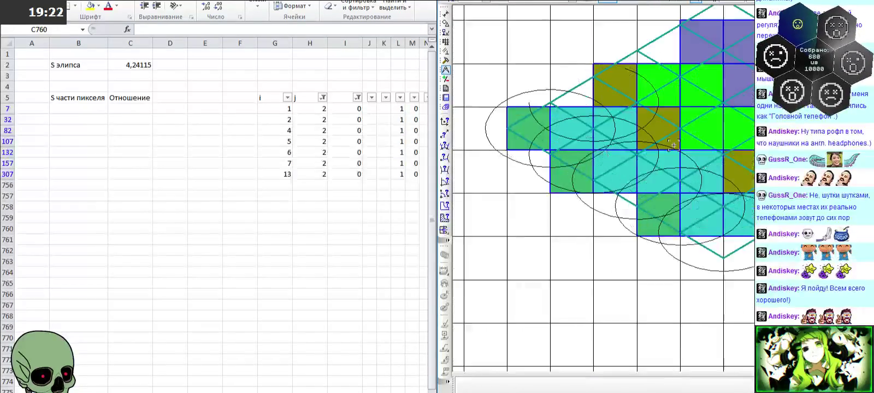
{"action": "scroll", "coordinate": [643, 157], "scroll_direction": "up", "scroll_amount": 1}
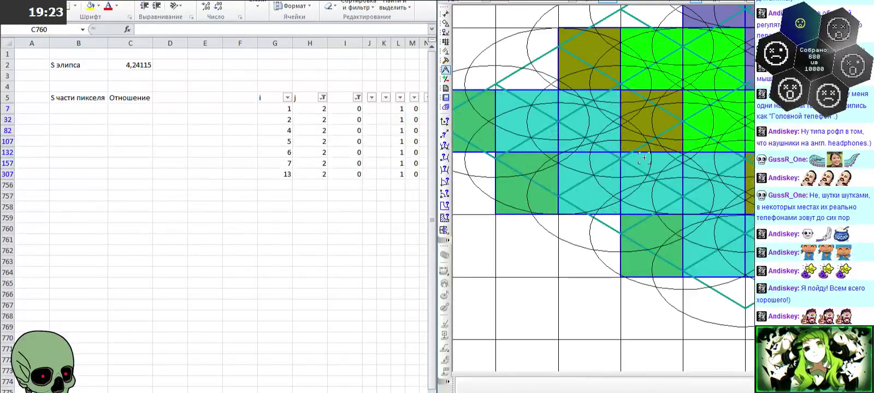
- Zoom around the KOMPAS drawing and start drawing an ellipse
{"action": "left_click", "coordinate": [445, 205]}
{"action": "scroll", "coordinate": [655, 221], "scroll_direction": "down", "scroll_amount": 1}
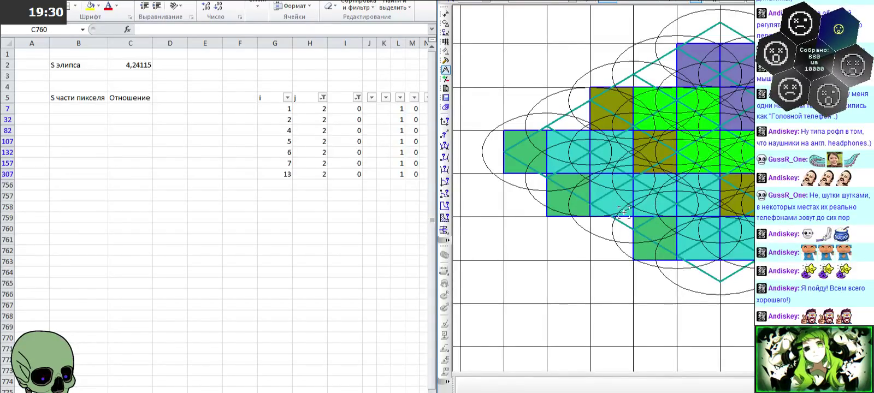
{"action": "scroll", "coordinate": [623, 212], "scroll_direction": "down", "scroll_amount": 1}
{"action": "scroll", "coordinate": [623, 212], "scroll_direction": "down", "scroll_amount": 1}
{"action": "scroll", "coordinate": [623, 212], "scroll_direction": "down", "scroll_amount": 1}
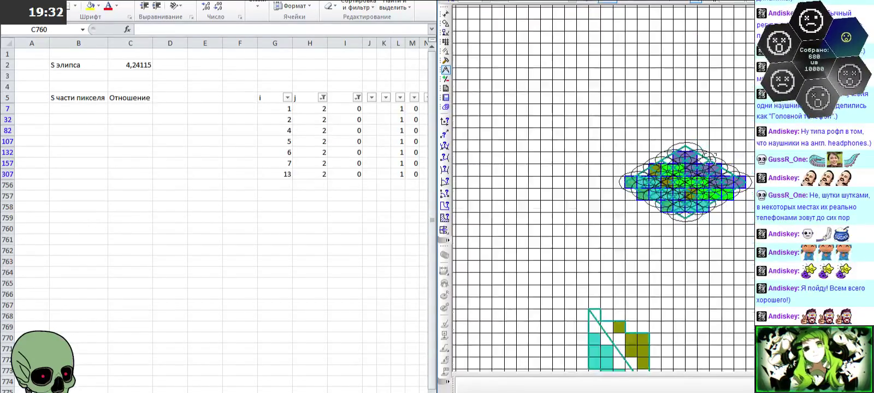
{"action": "scroll", "coordinate": [623, 212], "scroll_direction": "down", "scroll_amount": 1}
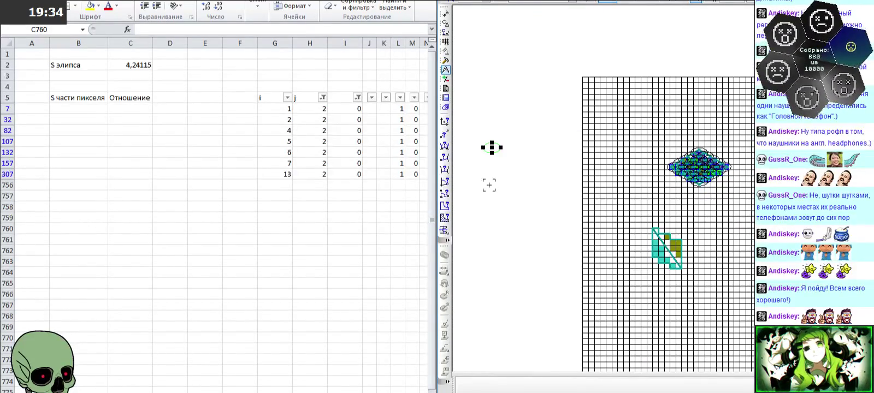
{"action": "scroll", "coordinate": [610, 171], "scroll_direction": "up", "scroll_amount": 4}
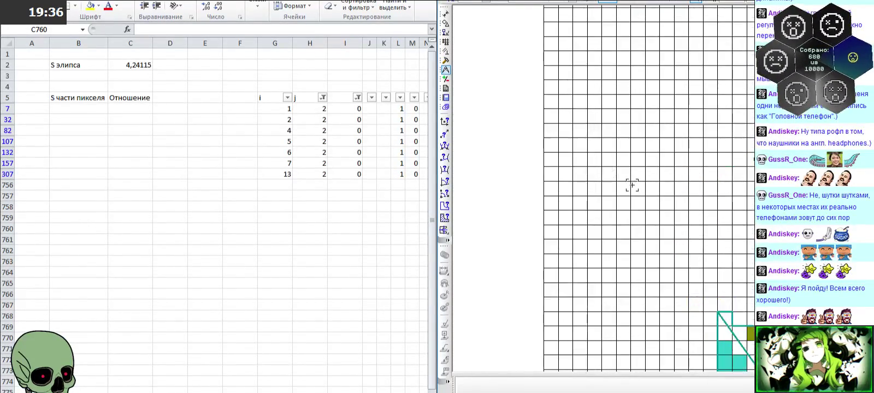
{"action": "key", "text": "Return"}
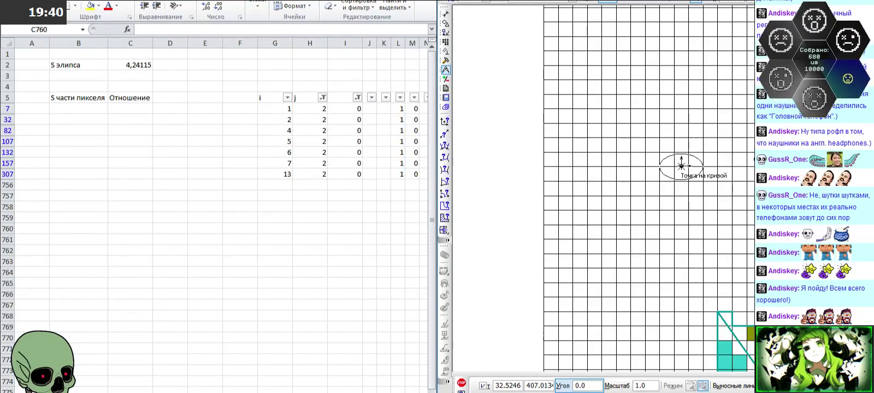
{"action": "key", "text": "Escape"}
{"action": "scroll", "coordinate": [673, 195], "scroll_direction": "down", "scroll_amount": 4}
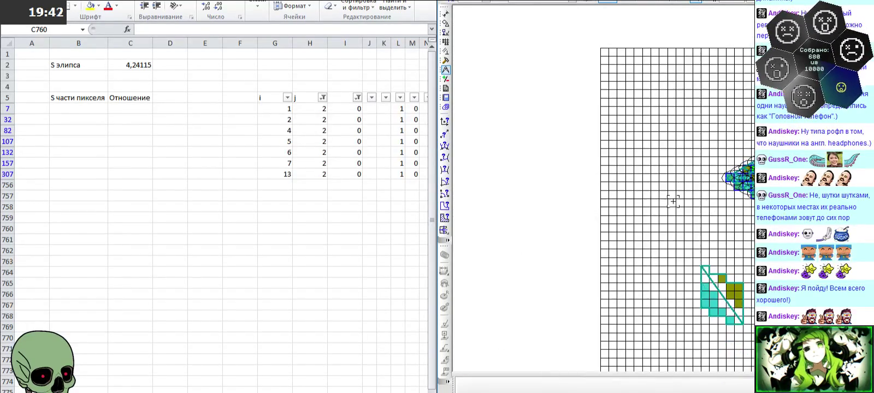
{"action": "scroll", "coordinate": [546, 164], "scroll_direction": "down", "scroll_amount": 2}
{"action": "scroll", "coordinate": [546, 163], "scroll_direction": "up", "scroll_amount": 3}
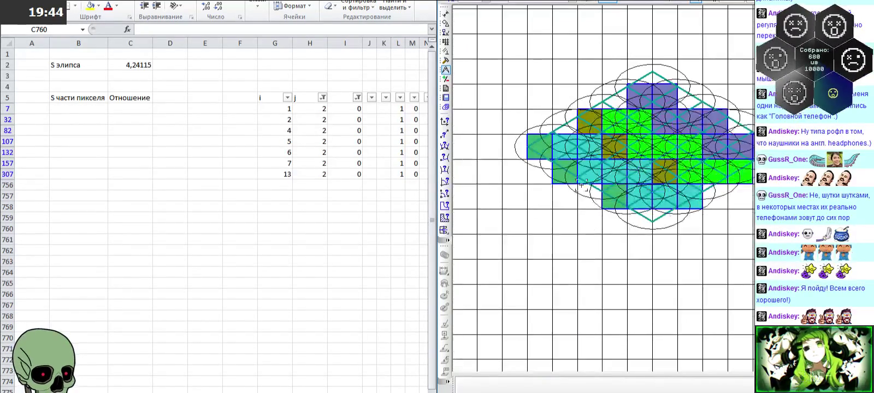
{"action": "left_click", "coordinate": [535, 167]}
{"action": "scroll", "coordinate": [535, 167], "scroll_direction": "up", "scroll_amount": 2}
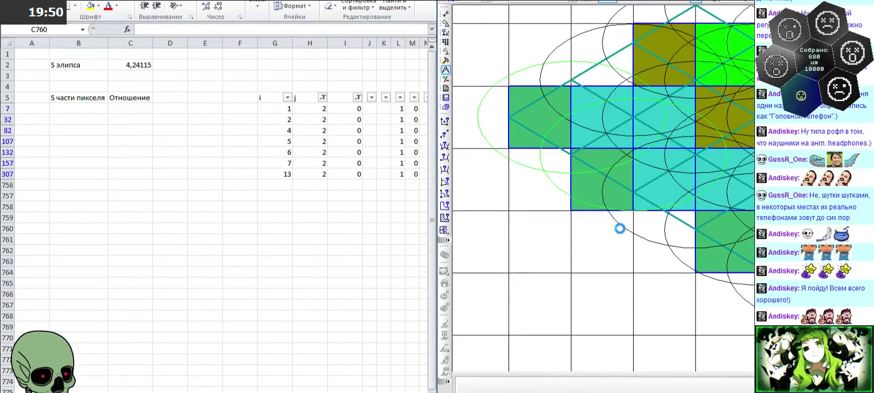
{"action": "key", "text": "Escape"}
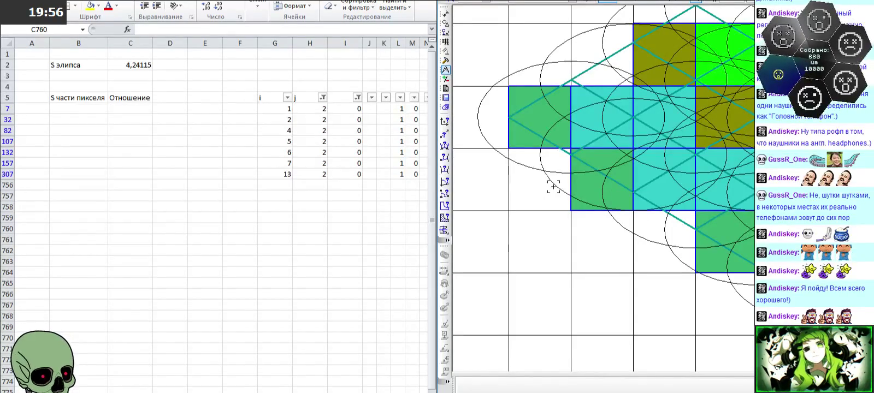
{"action": "scroll", "coordinate": [553, 185], "scroll_direction": "down", "scroll_amount": 1}
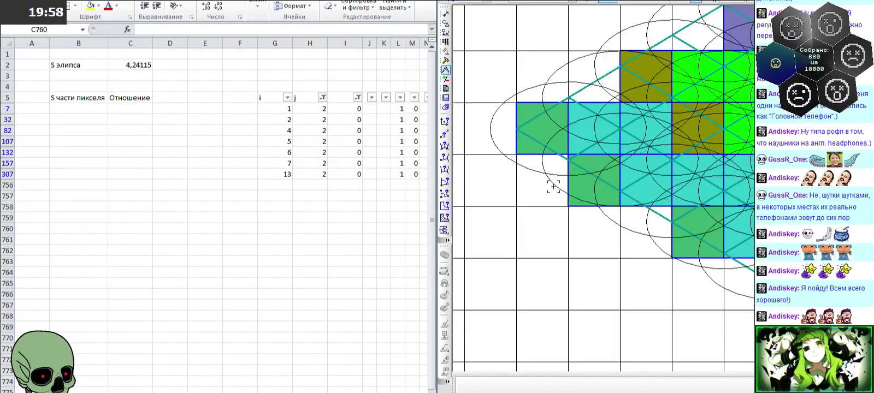
{"action": "scroll", "coordinate": [551, 184], "scroll_direction": "down", "scroll_amount": 1}
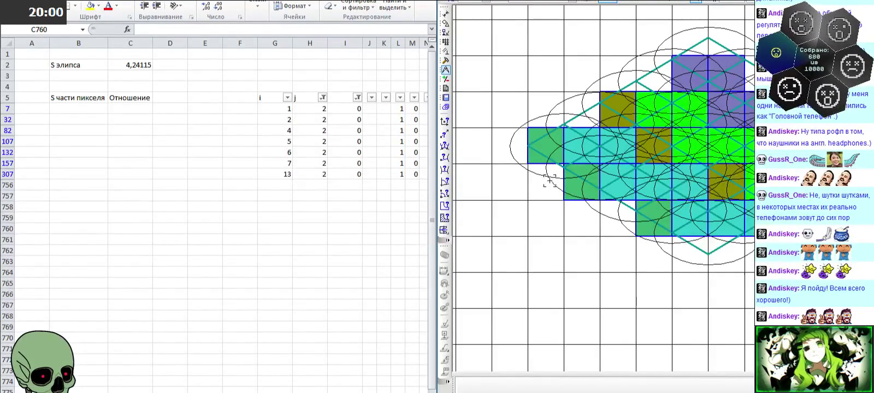
{"action": "scroll", "coordinate": [599, 179], "scroll_direction": "up", "scroll_amount": 3}
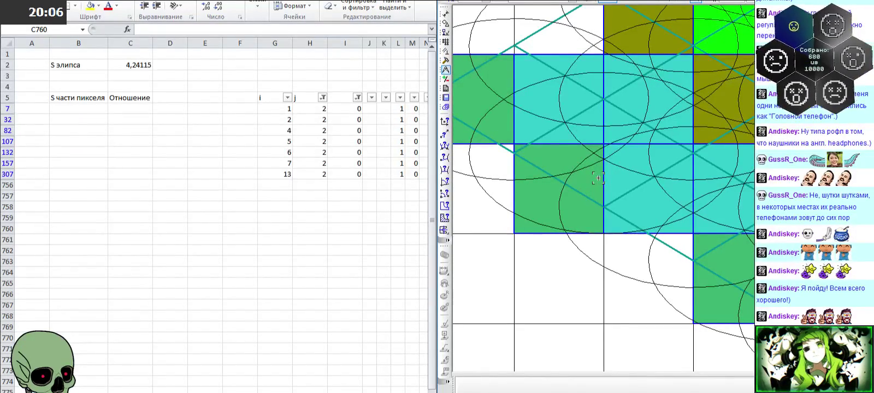
{"action": "scroll", "coordinate": [598, 178], "scroll_direction": "down", "scroll_amount": 1}
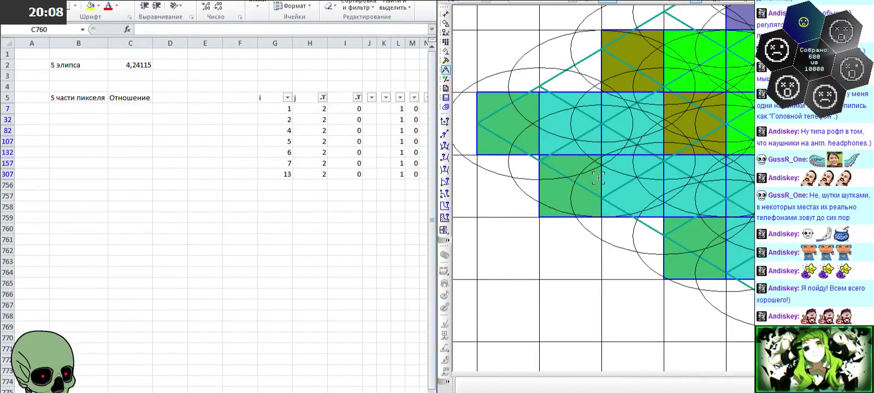
{"action": "scroll", "coordinate": [599, 178], "scroll_direction": "down", "scroll_amount": 1}
{"action": "left_click", "coordinate": [601, 164]}
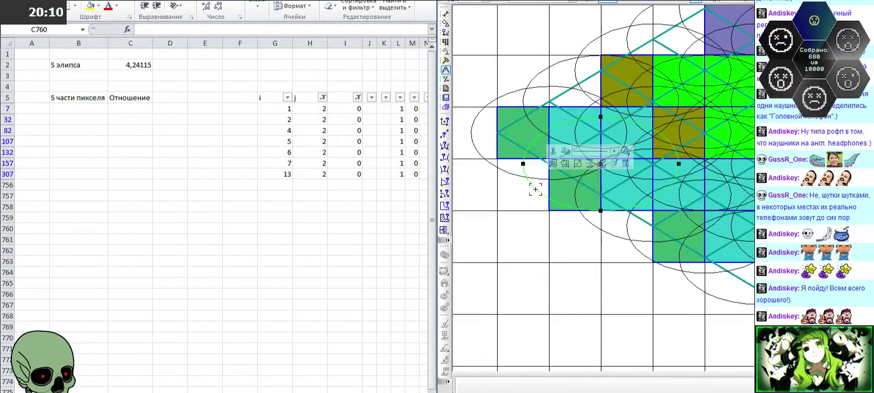